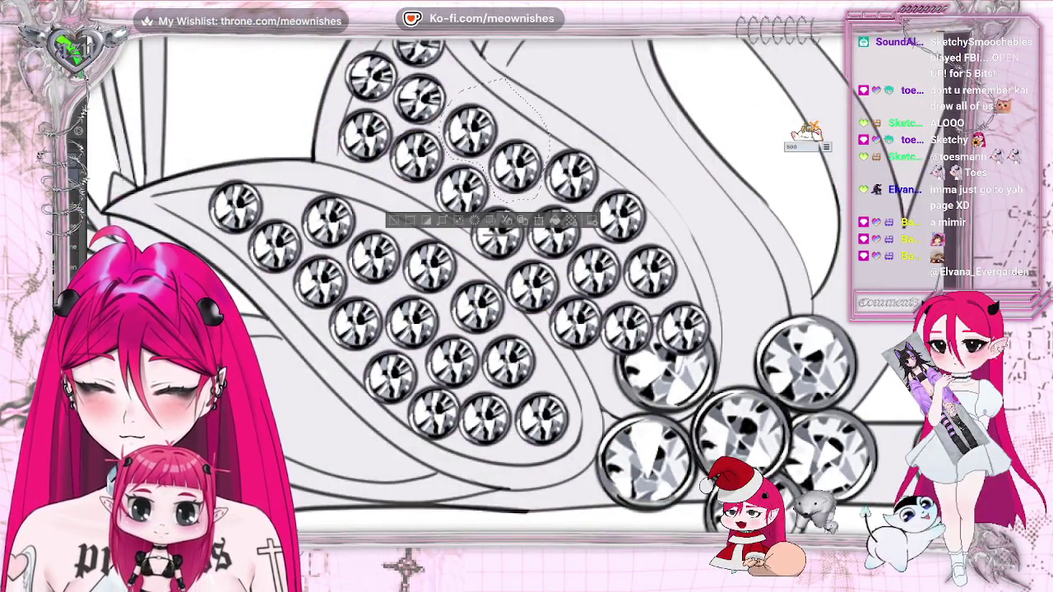
Nudge the selected small gems slightly up-right, deselect, and view the whole tiara.
drag(498, 152, 500, 147)
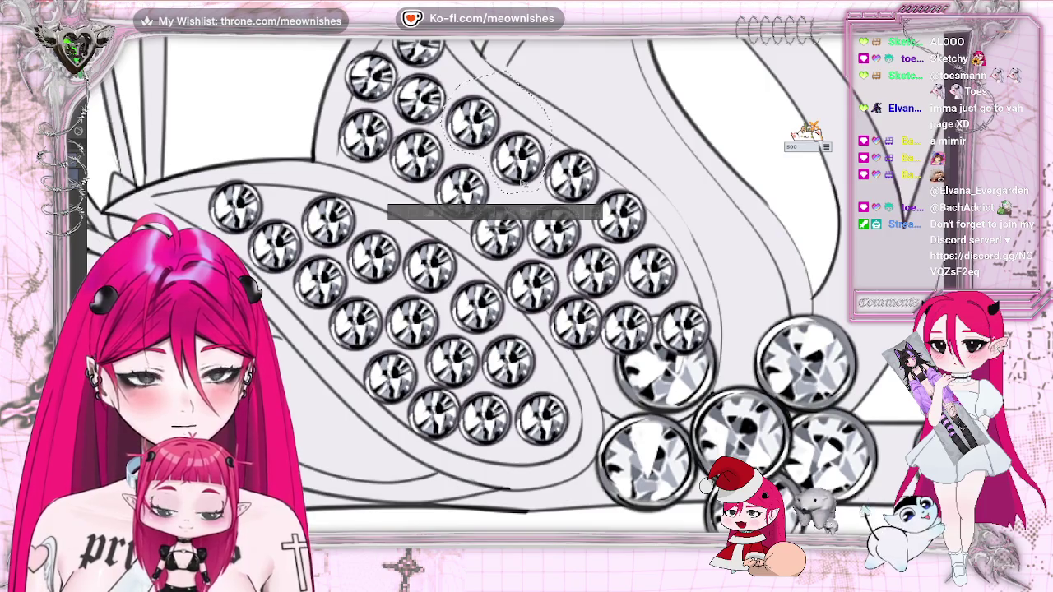
key(ctrl+d)
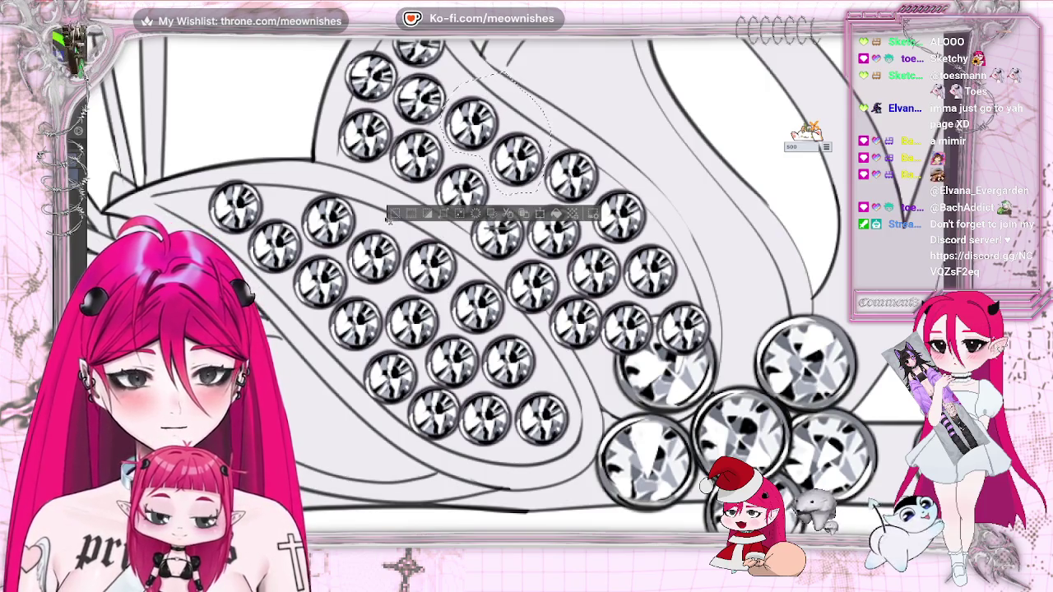
key(ctrl+0)
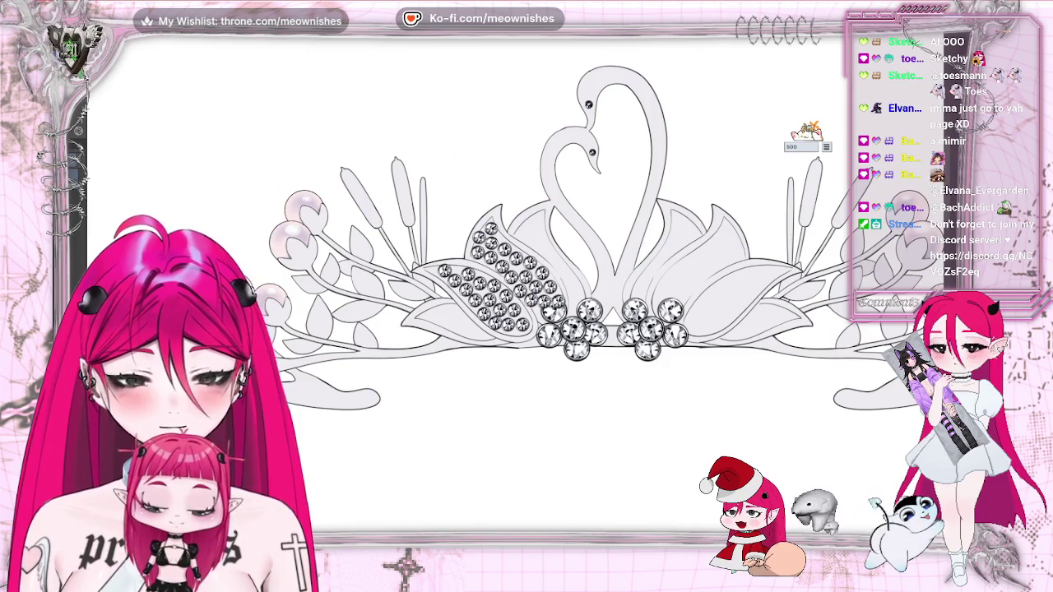
scroll(527, 288, up, 5)
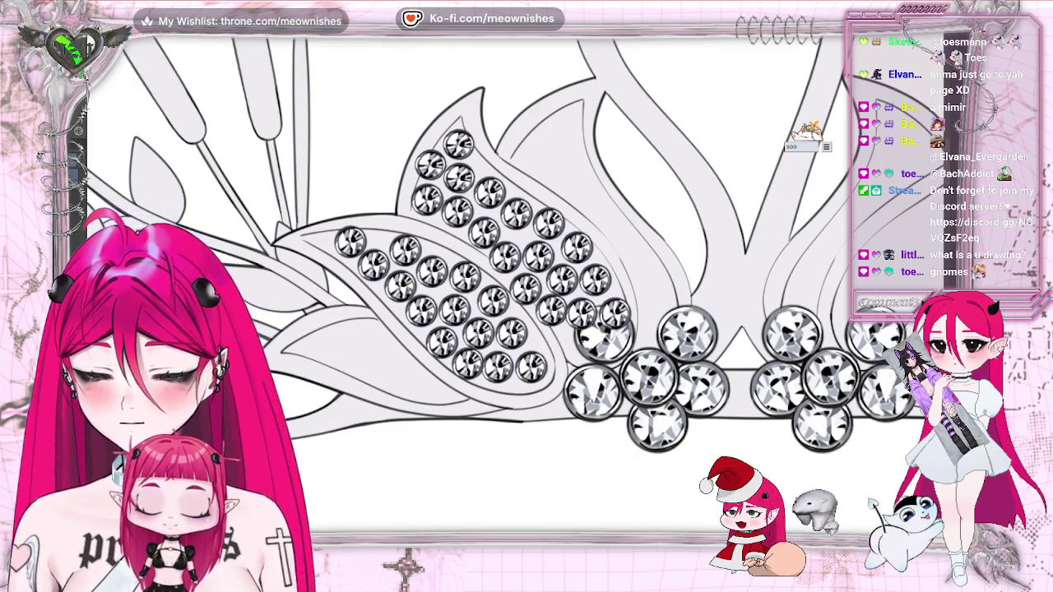
Lasso the small gems beside the large cluster and shift them slightly down-right.
key(ctrl+plus)
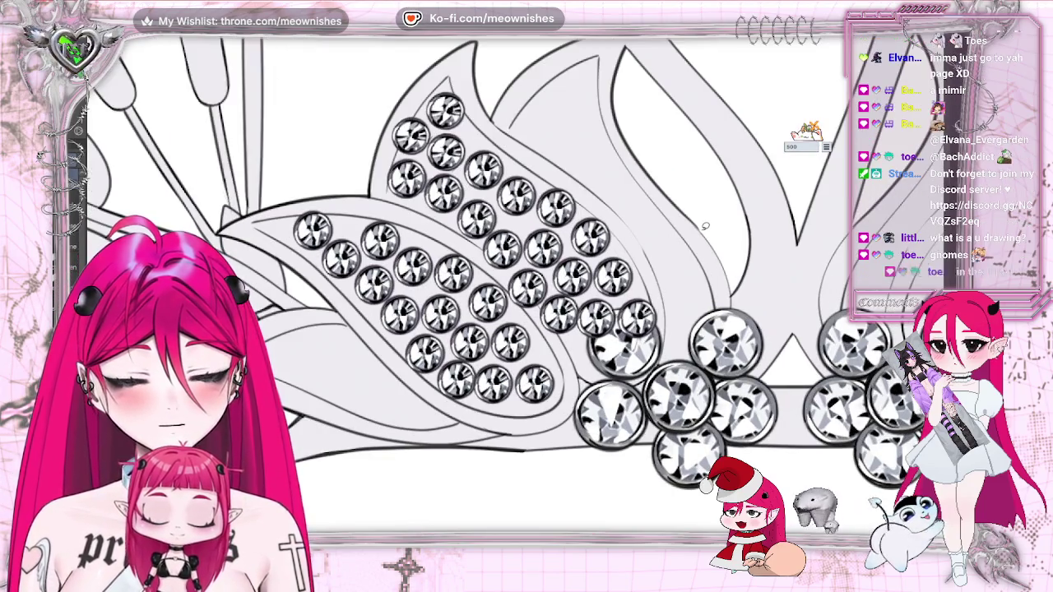
key(ctrl+z)
key(ctrl+y)
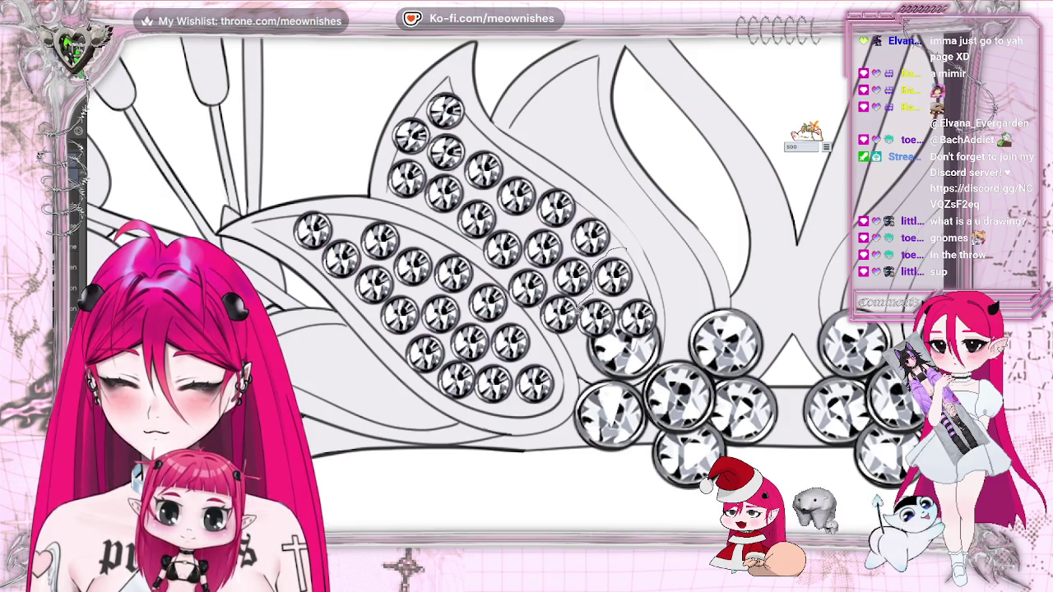
drag(634, 247, 659, 337)
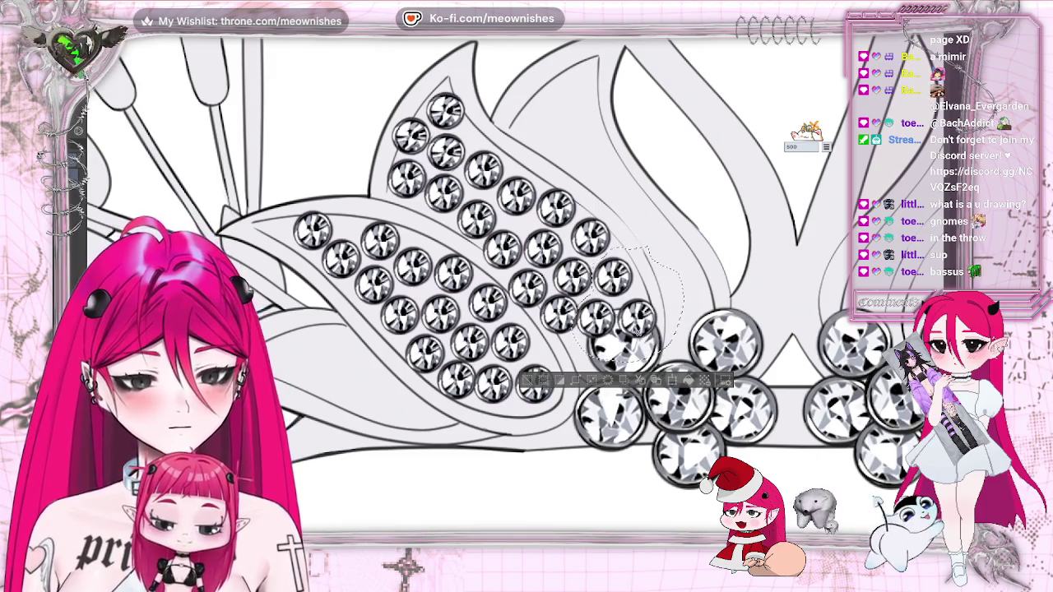
drag(625, 313, 623, 314)
key(ctrl+d)
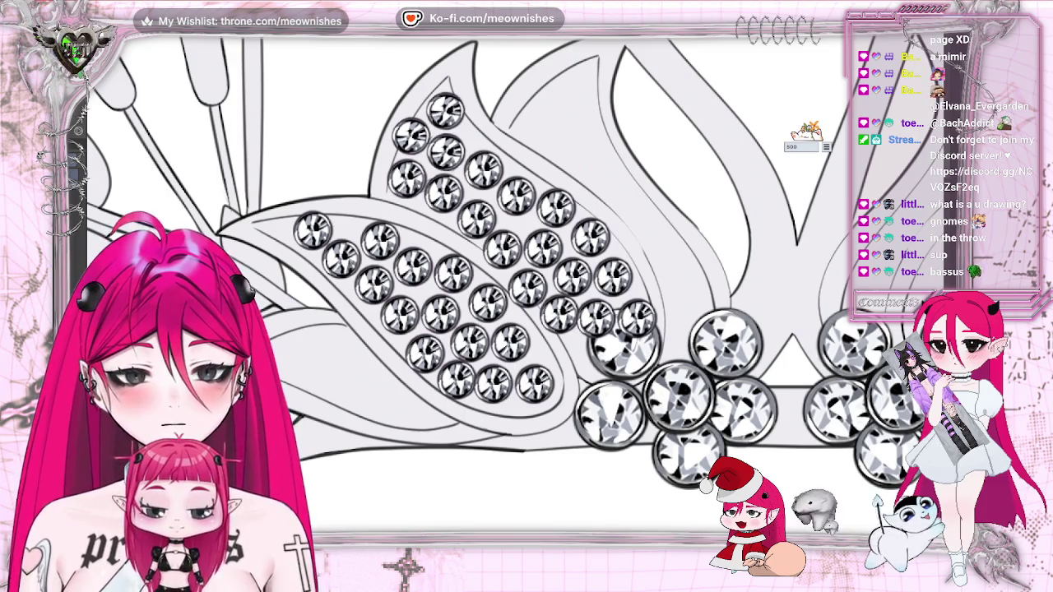
key(ctrl+plus)
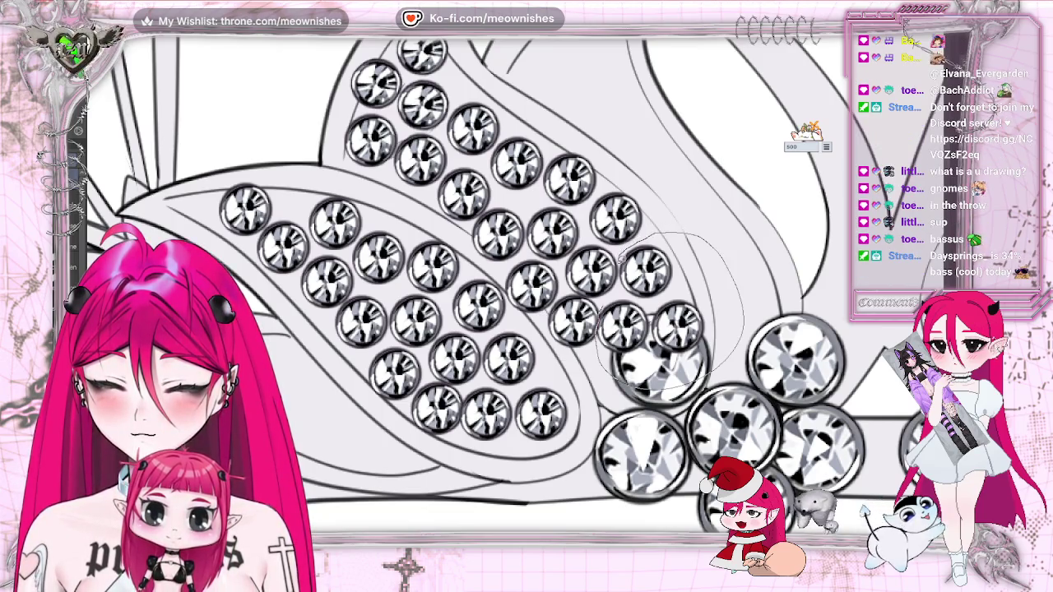
Shift the rhinestone group up-left and erase the small gems overlapping the large rhinestone.
key(ctrl+a)
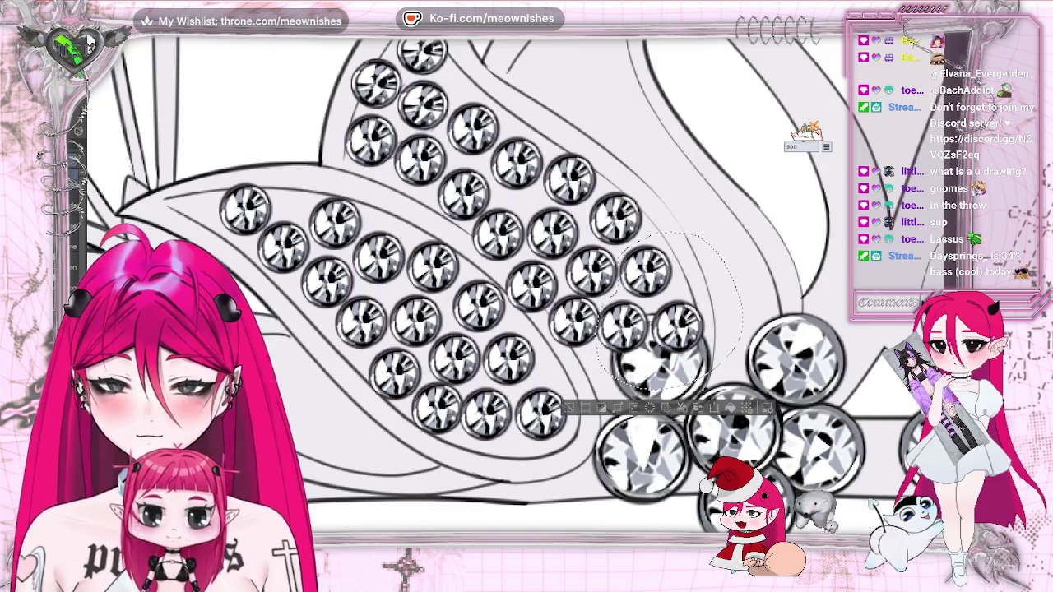
drag(683, 280, 699, 296)
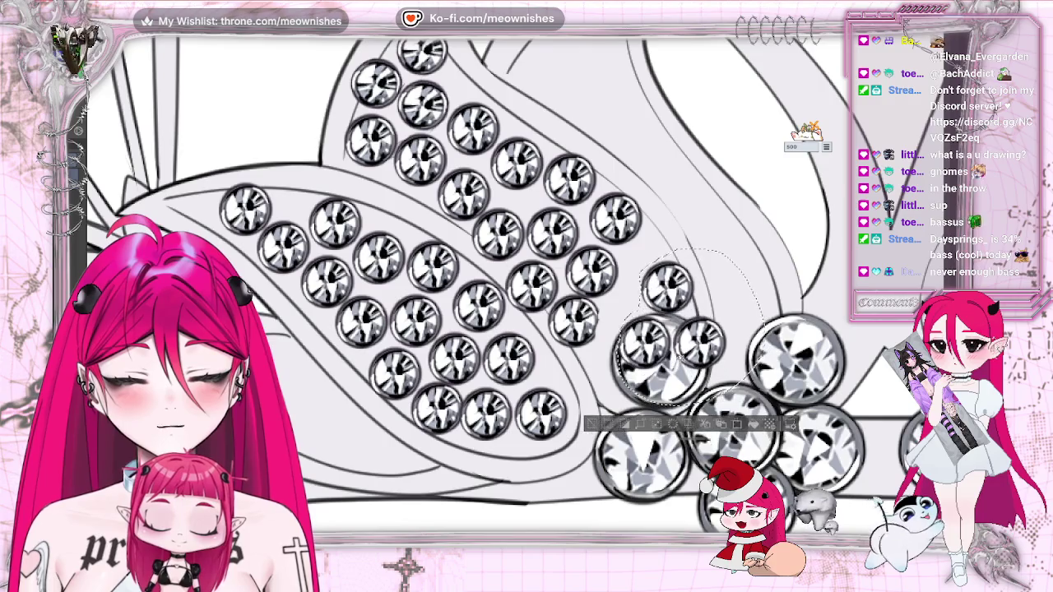
mouse_move(678, 357)
mouse_down()
mouse_move(667, 347)
mouse_move(682, 344)
mouse_up()
click(574, 415)
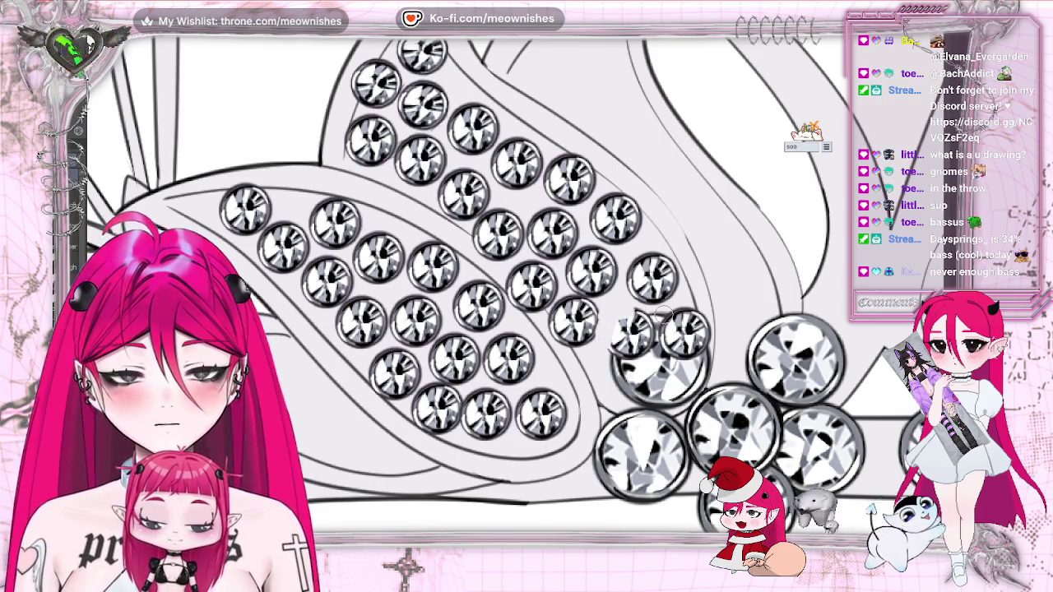
drag(638, 325, 625, 354)
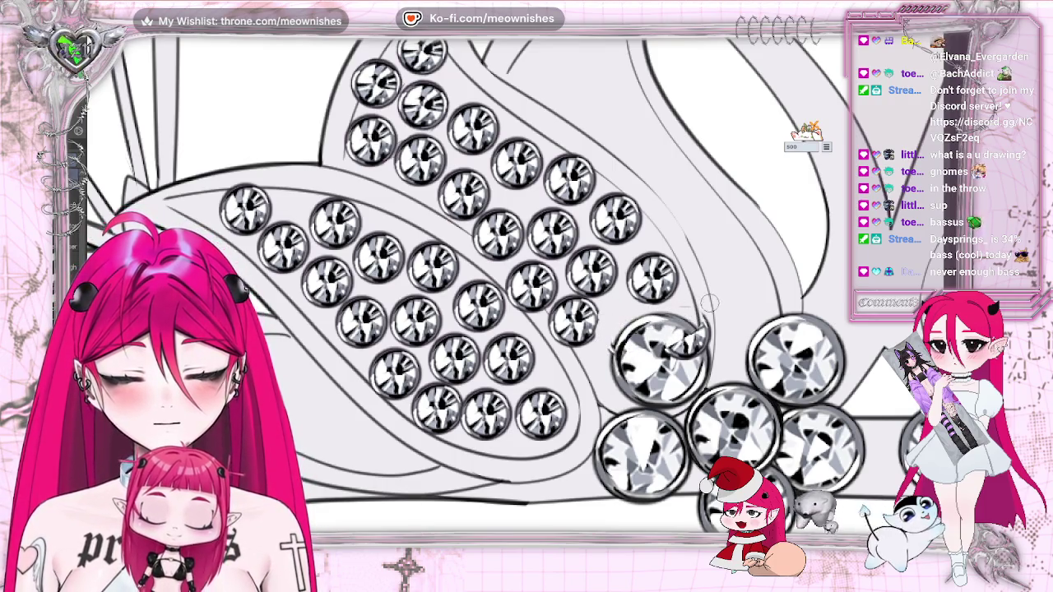
drag(695, 338, 720, 326)
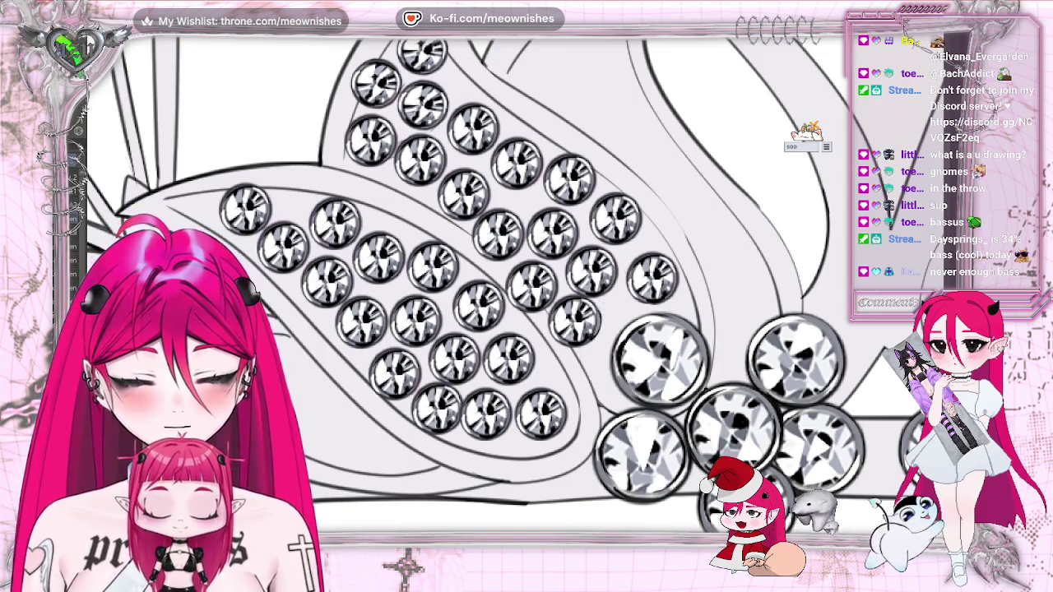
Move the gem at the leaf's lower tip down-right to fit the leaf, then view the whole tiara.
scroll(642, 138, down, 3)
scroll(642, 138, up, 3)
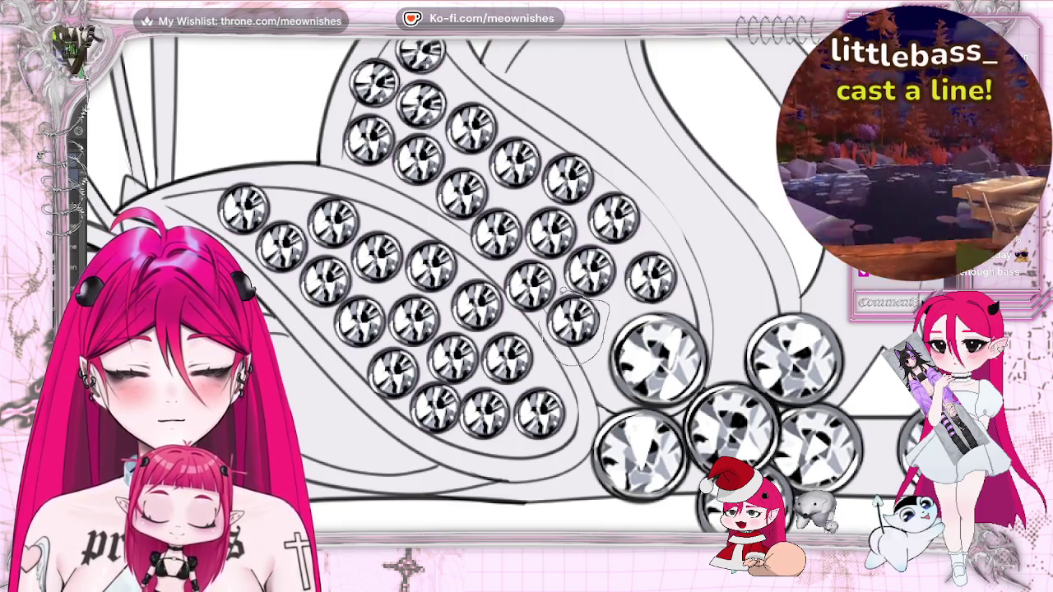
key(ctrl+a)
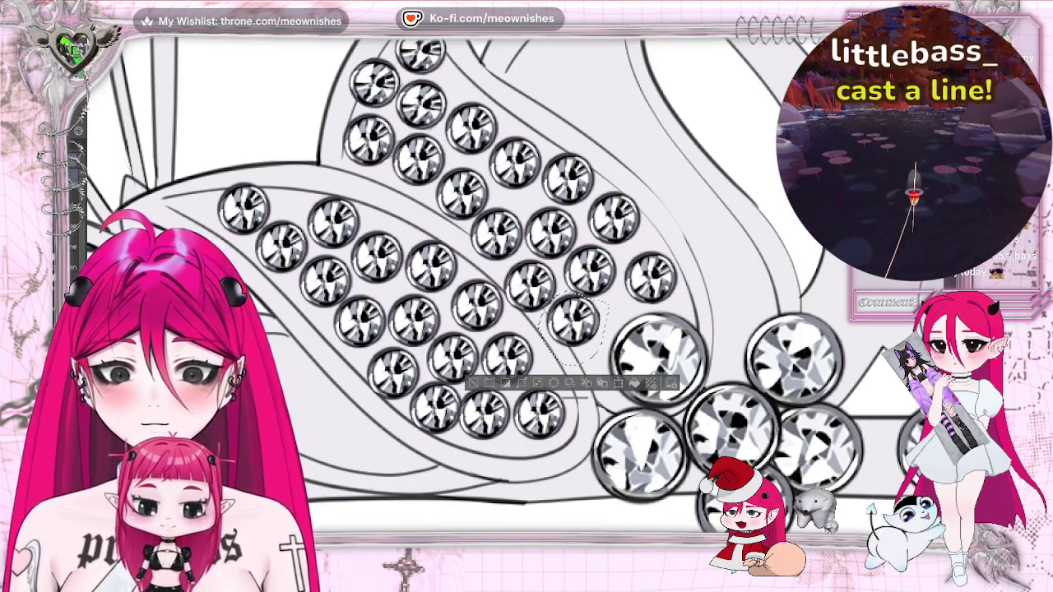
drag(586, 337, 596, 347)
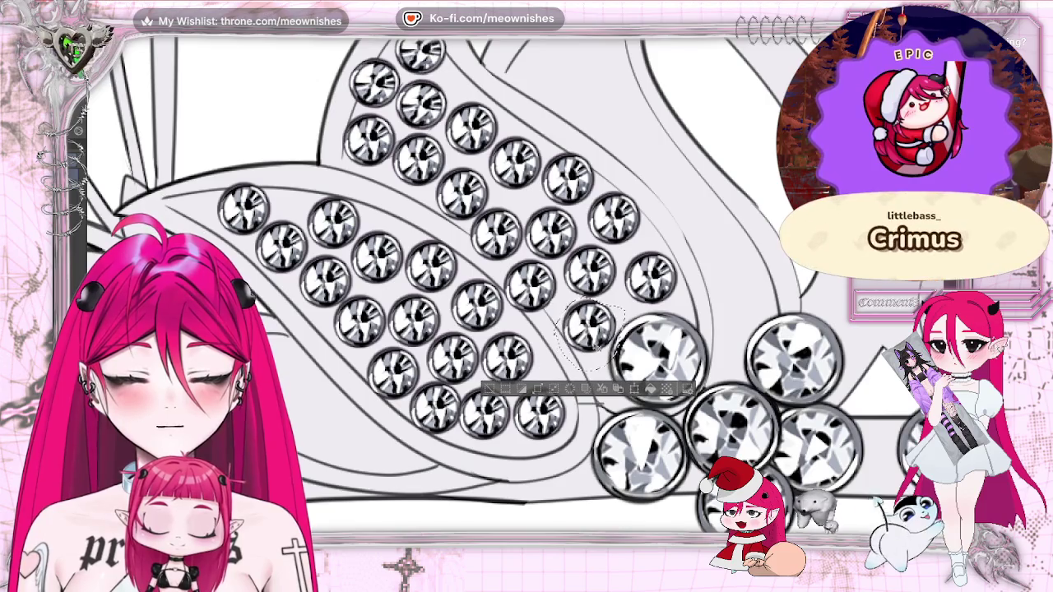
click(490, 391)
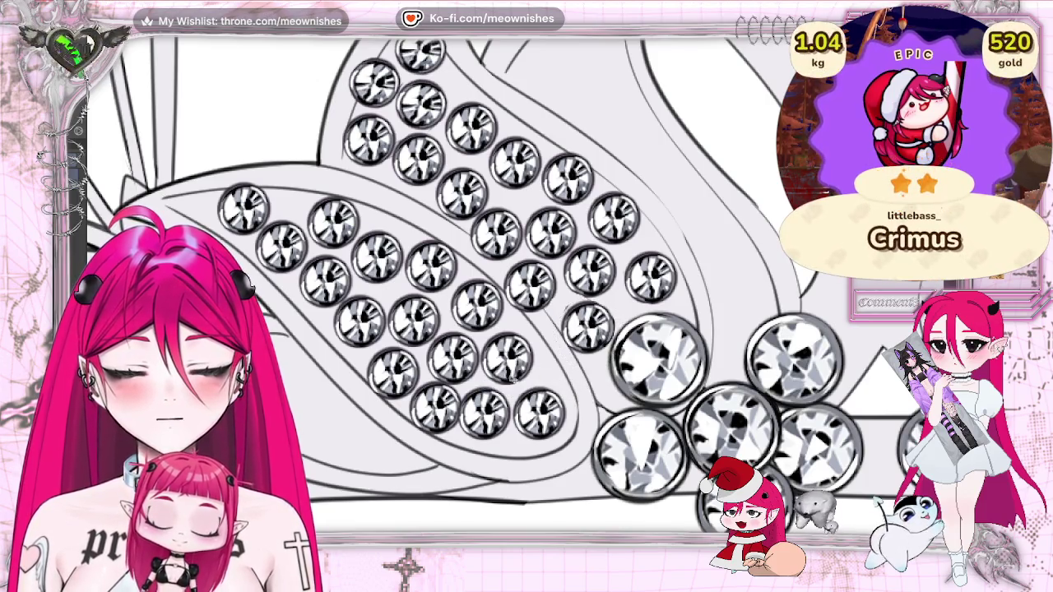
key(ctrl+0)
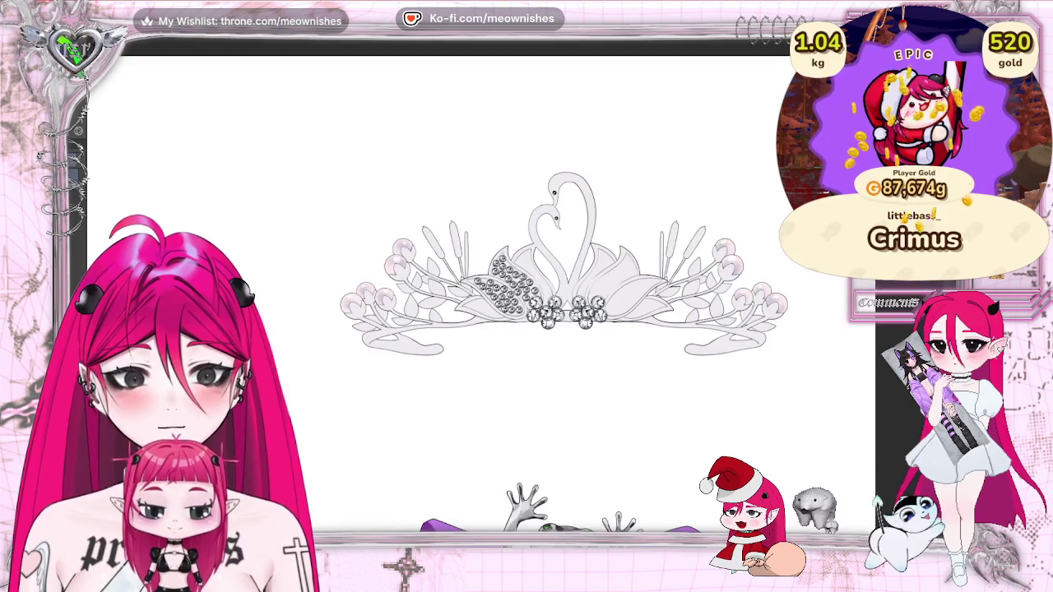
scroll(532, 269, up, 2)
scroll(533, 269, up, 2)
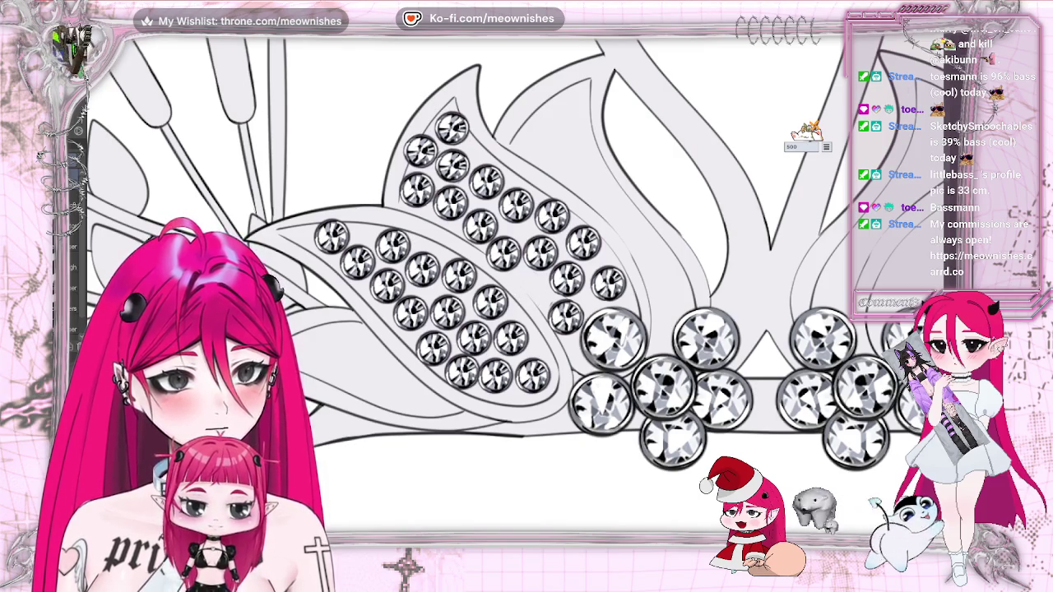
key(m)
key(m)
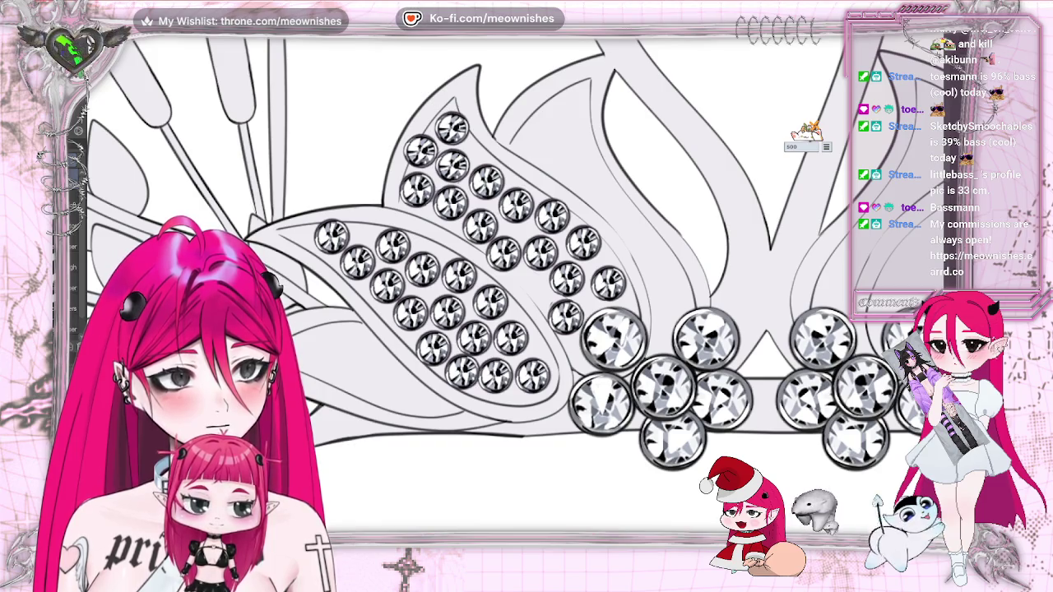
key(ctrl+0)
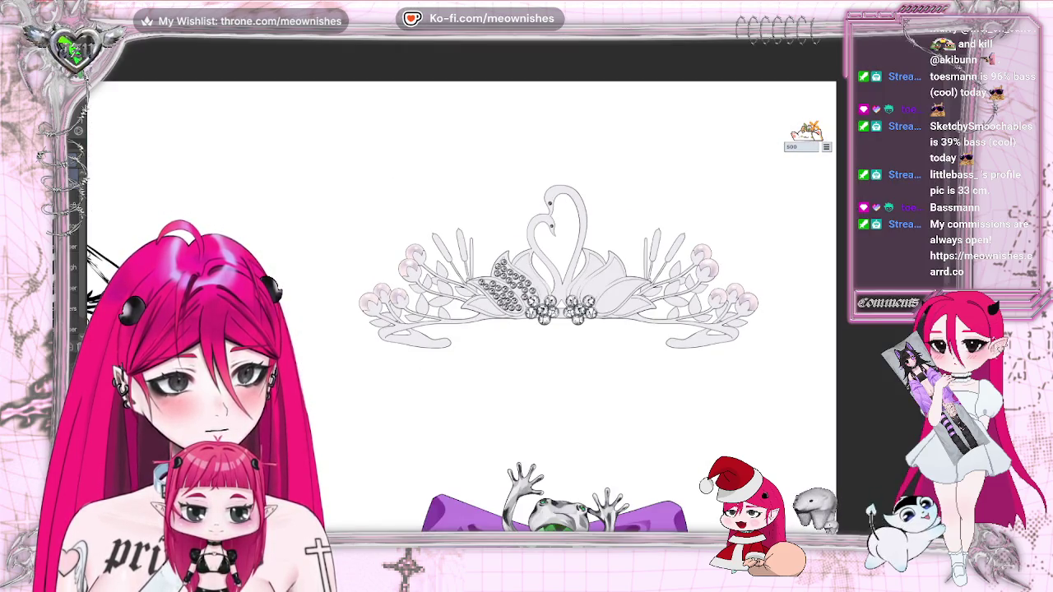
scroll(516, 297, up, 5)
scroll(516, 297, up, 2)
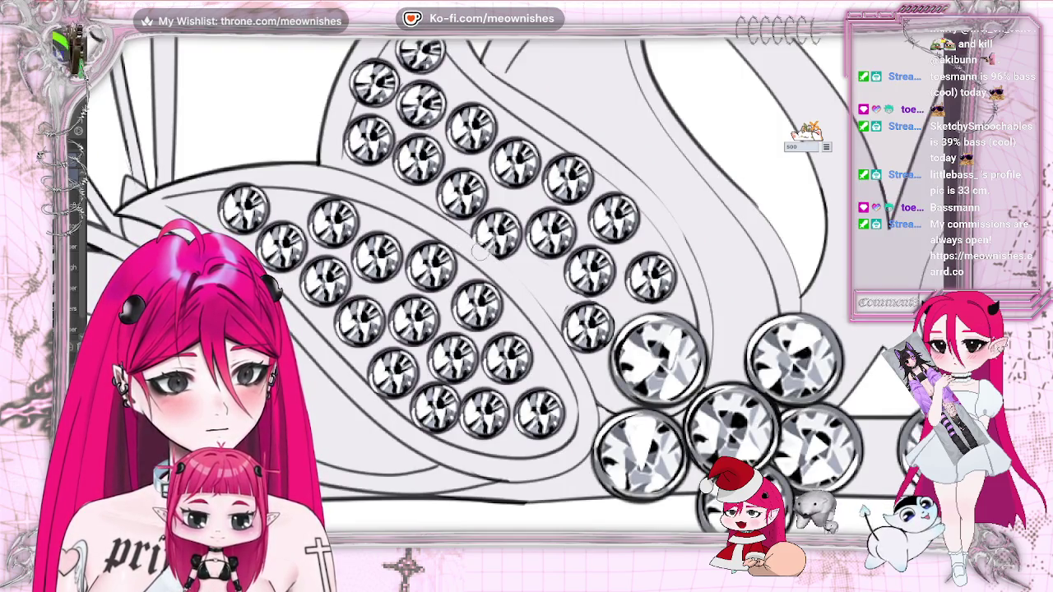
Select and place the gems near the upper central leaf's lower edge.
key(ctrl+0)
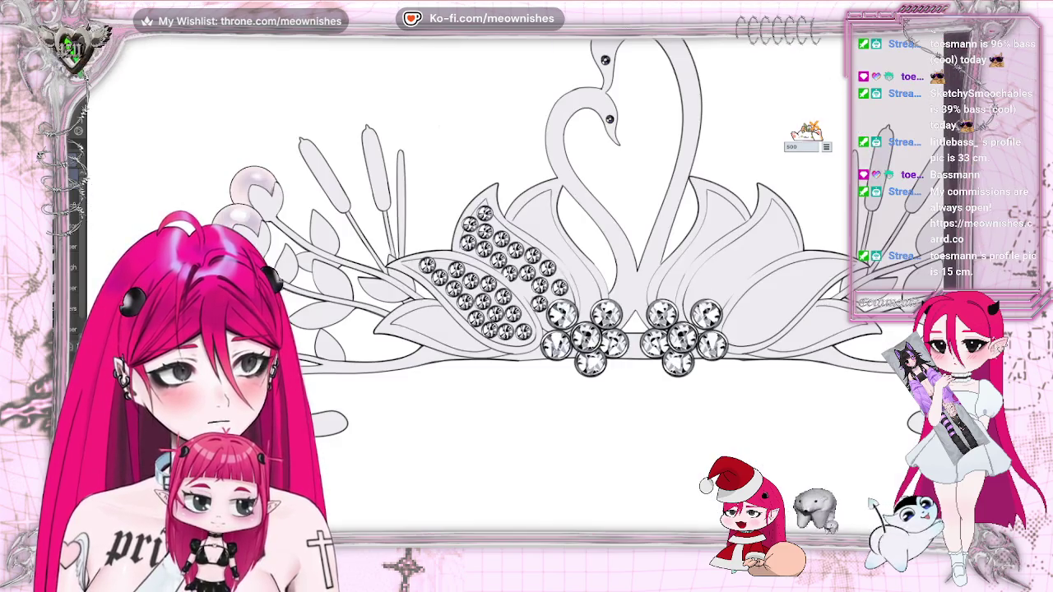
scroll(530, 298, up, 5)
scroll(530, 298, up, 1)
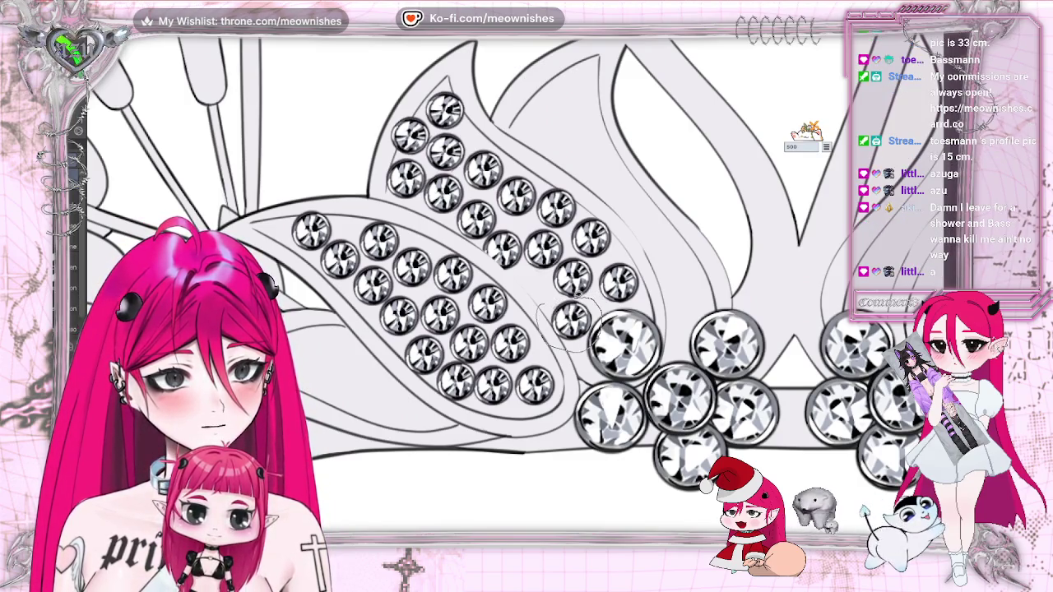
drag(578, 294, 532, 303)
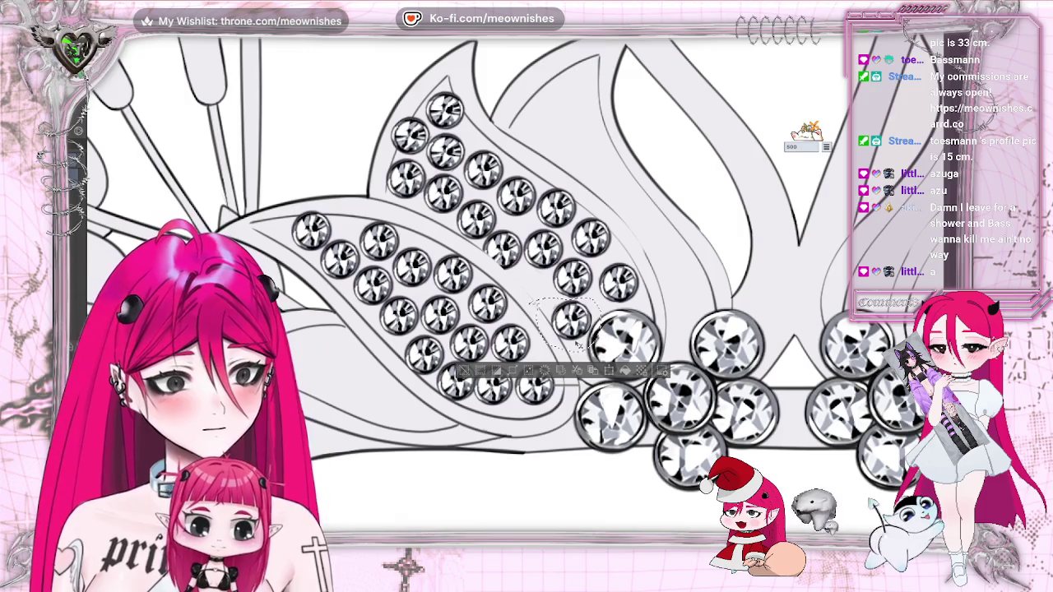
key(ctrl+d)
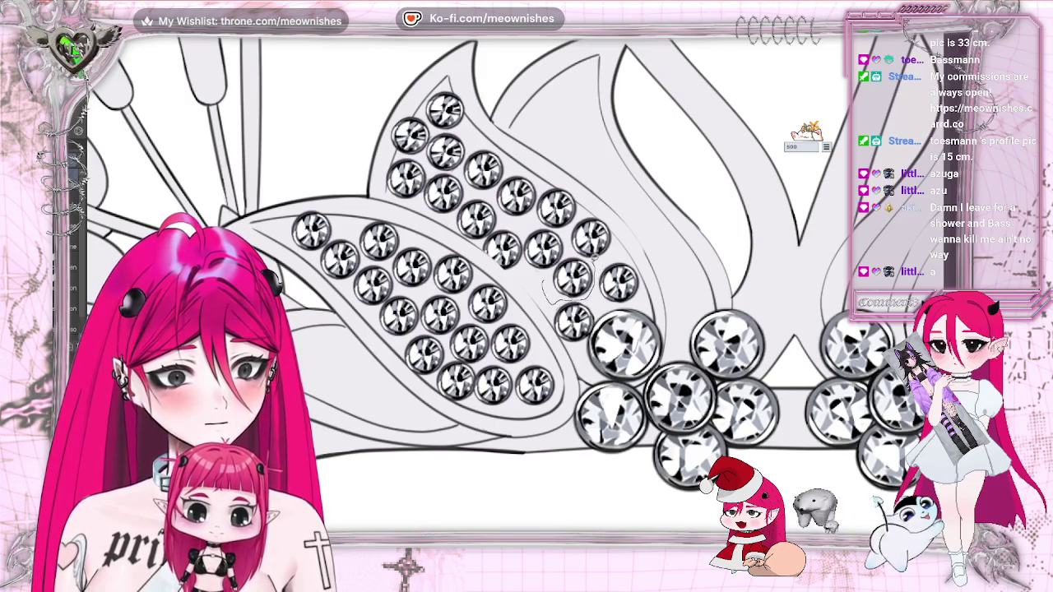
drag(549, 301, 580, 261)
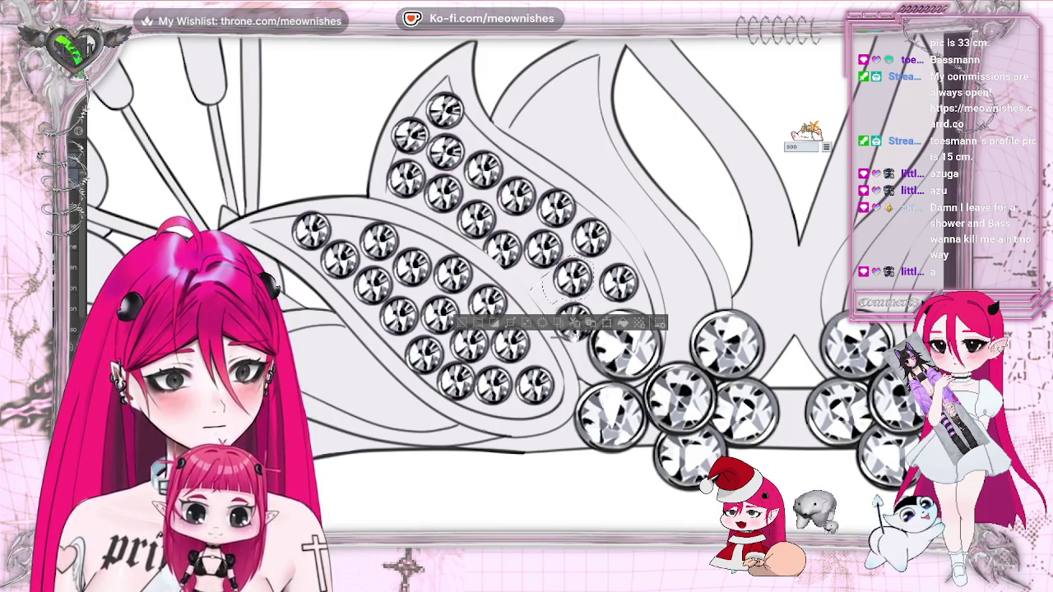
key(ctrl+d)
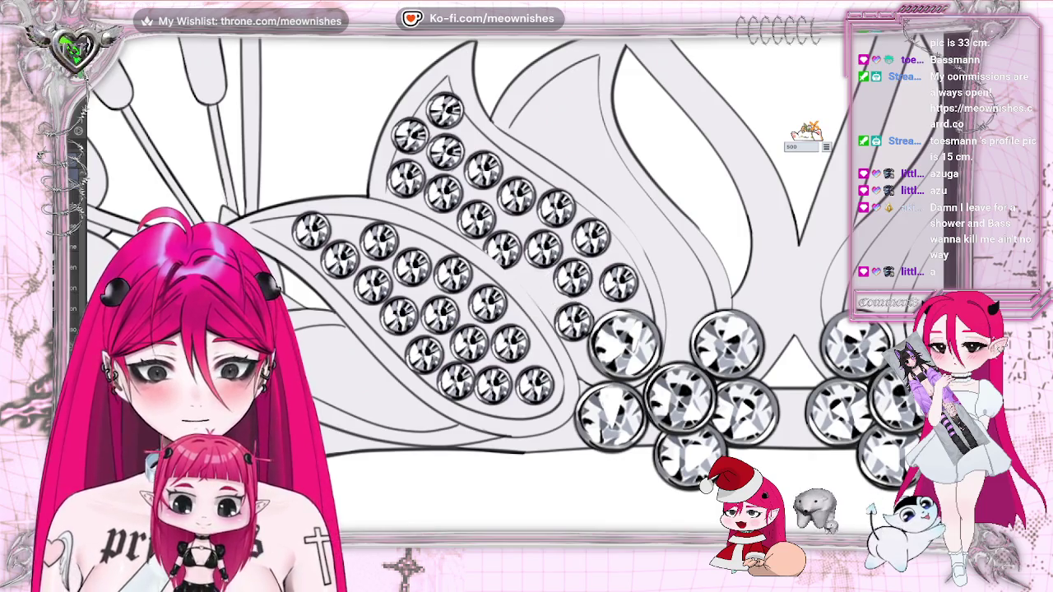
Nudge one gem slightly right and compare the leaf with and without the new gems.
drag(573, 279, 580, 280)
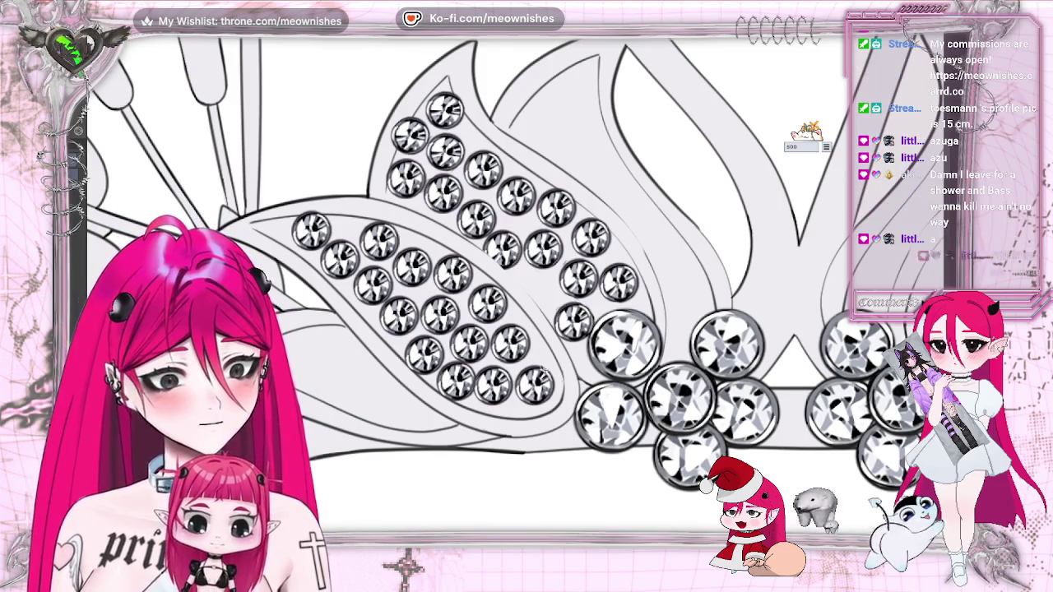
key(alt+e)
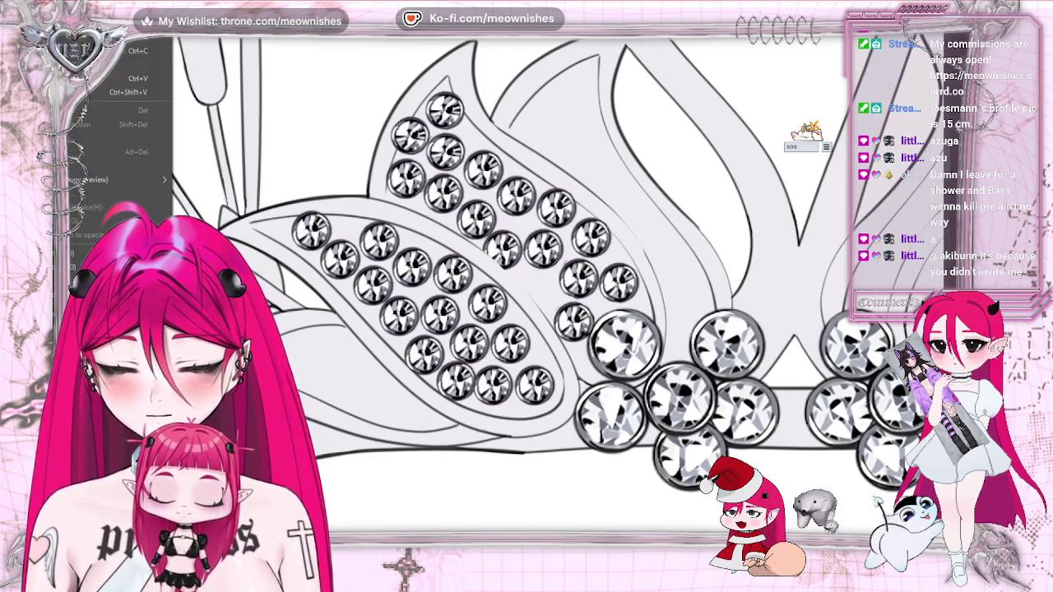
key(Escape)
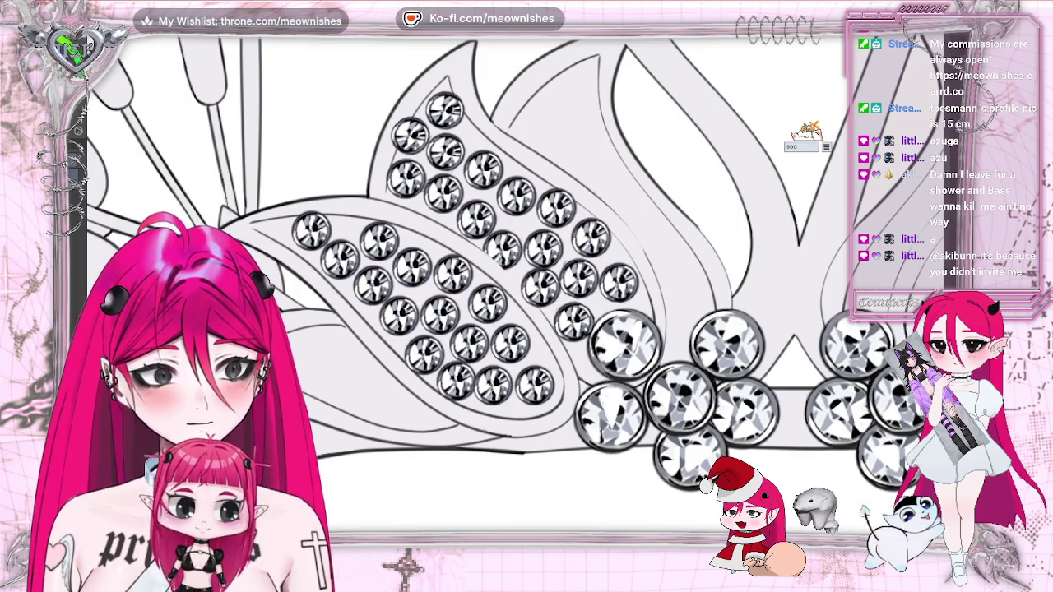
key(ctrl+z)
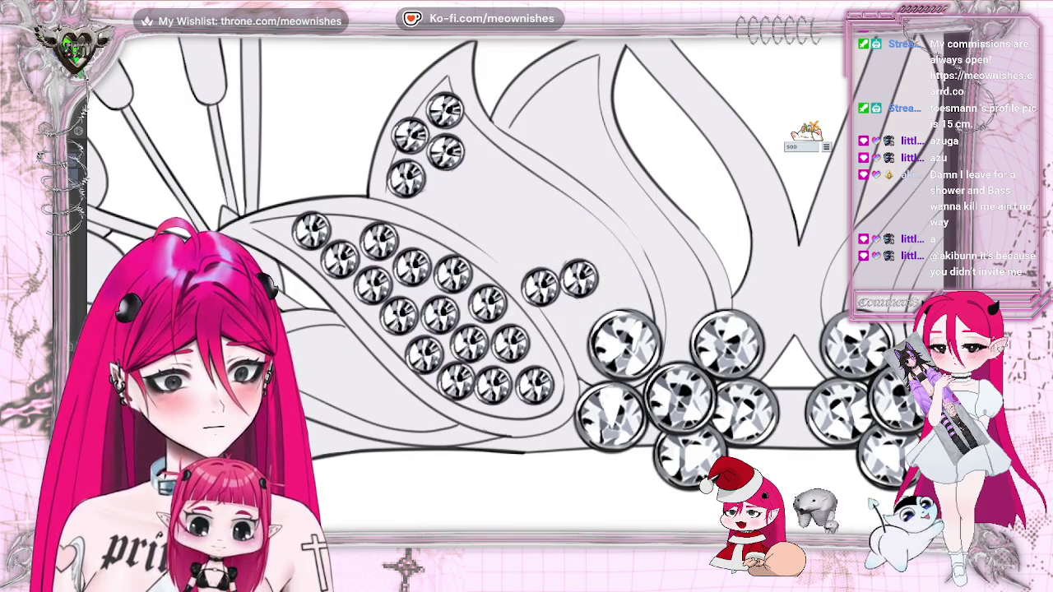
key(ctrl+y)
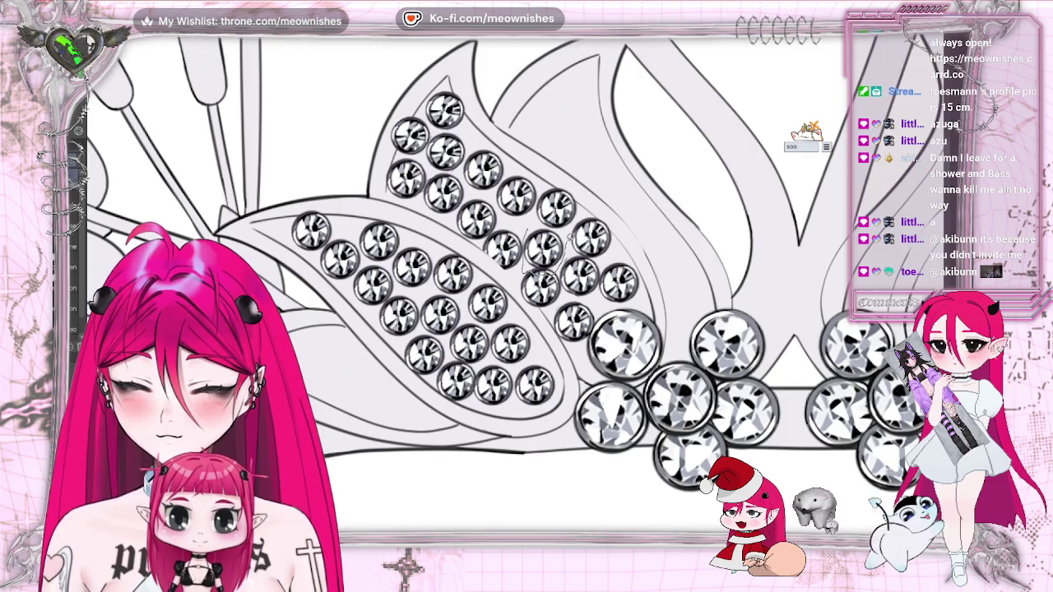
scroll(542, 247, down, 5)
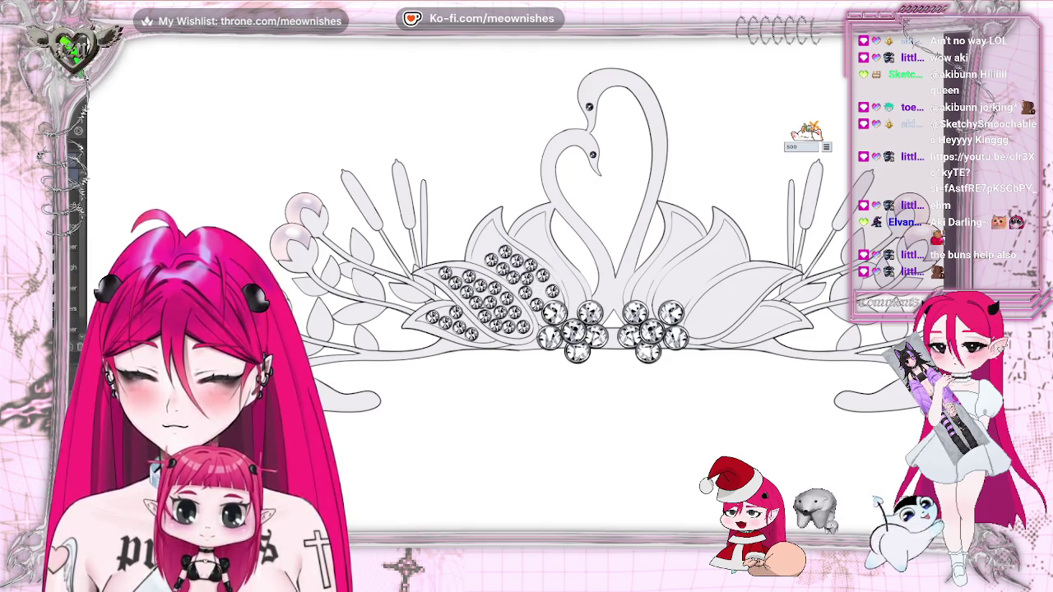
Compare the upper leaf with and without its gem stamps, then zoom in on the left swan.
key(ctrl+z)
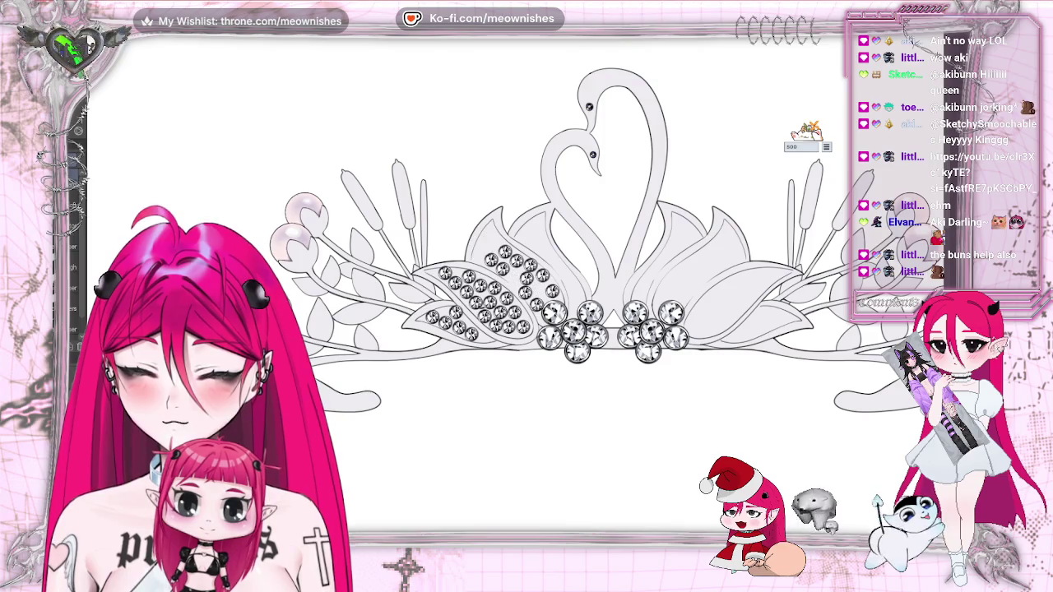
key(ctrl+y)
key(ctrl+z)
key(ctrl+z)
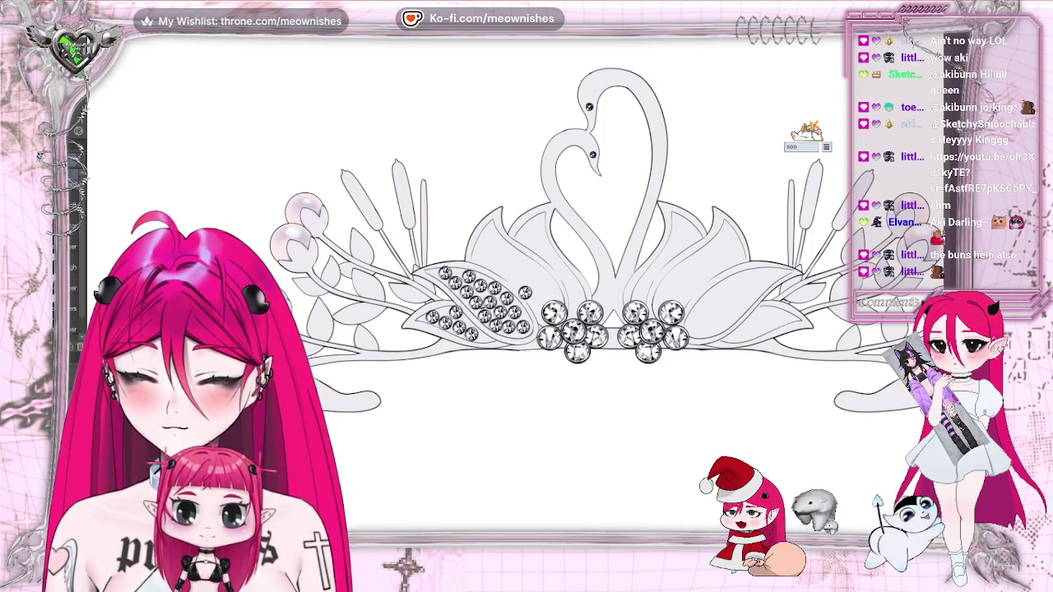
key(ctrl+y)
key(ctrl+z)
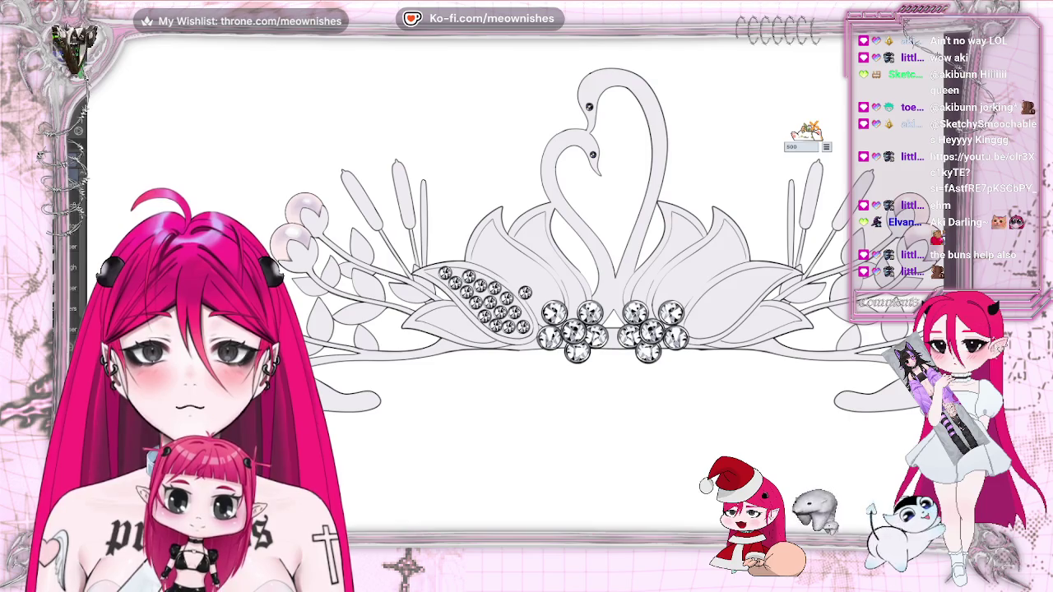
key(ctrl+y)
key(ctrl+y)
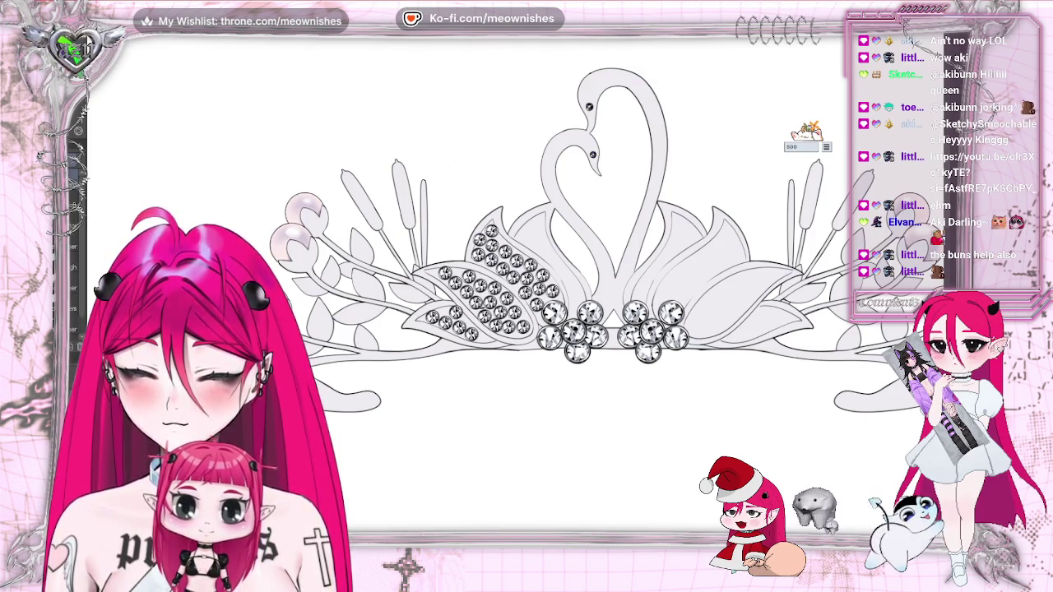
key(ctrl+z)
key(ctrl+y)
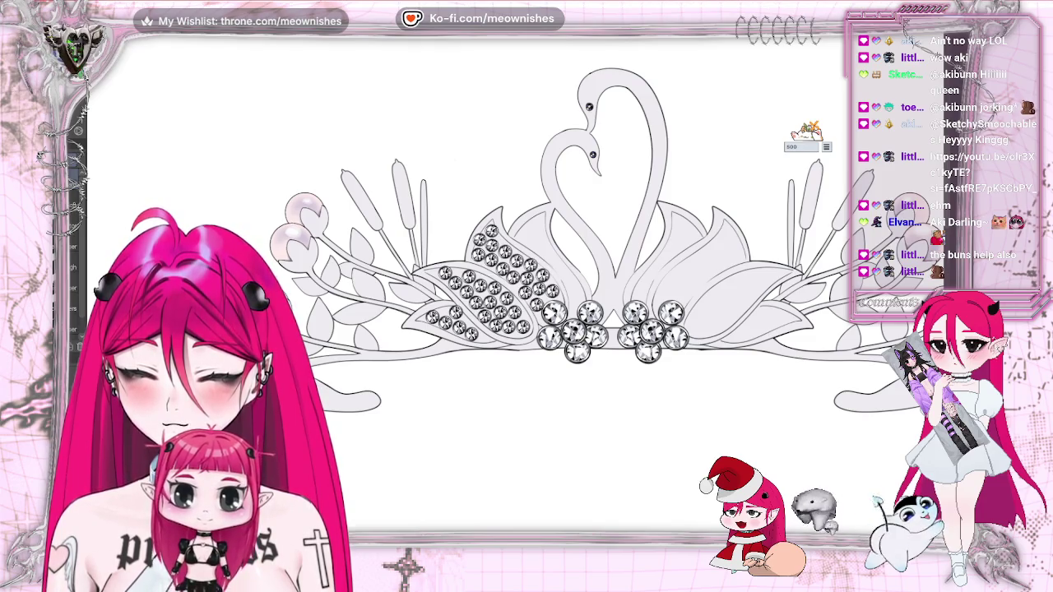
scroll(515, 292, up, 1)
scroll(515, 292, up, 2)
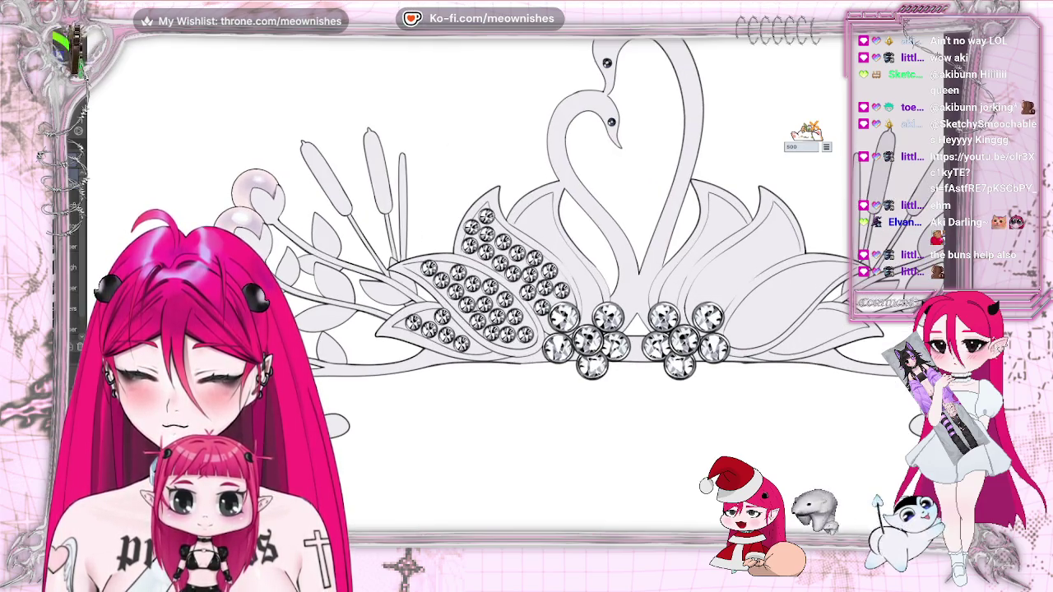
scroll(515, 292, up, 1)
scroll(515, 292, up, 1)
Paste the gem cluster, move it onto the leaf by the swan's neck, and rotate it to match.
key(alt+e)
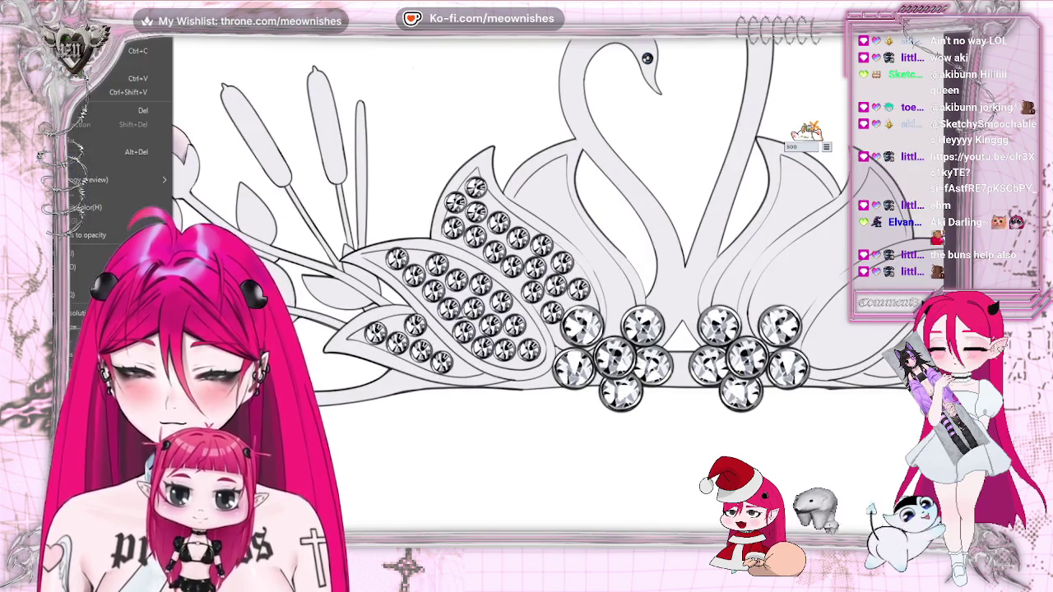
key(Escape)
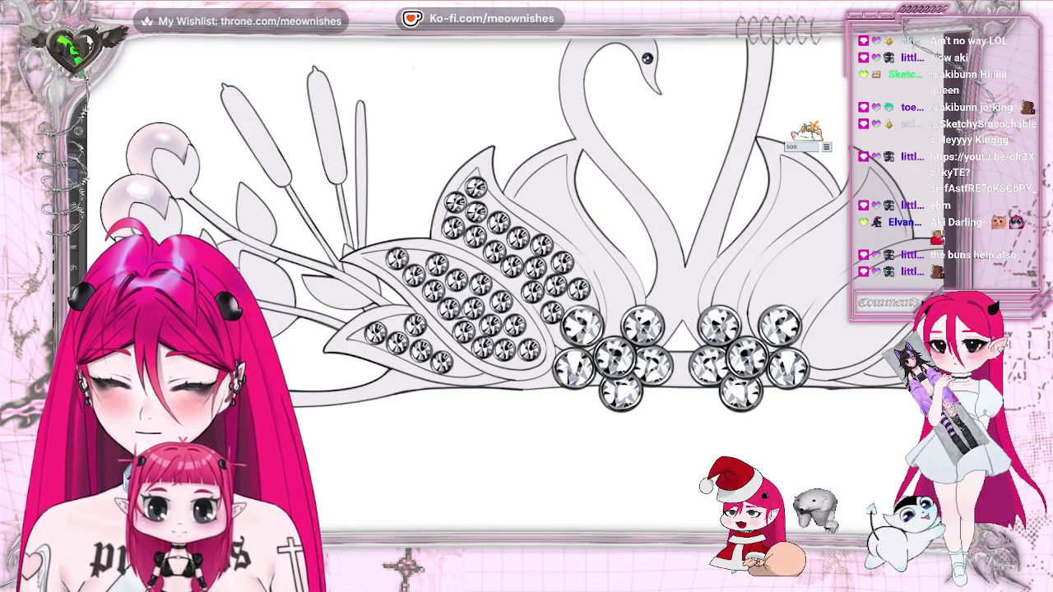
key(ctrl+v)
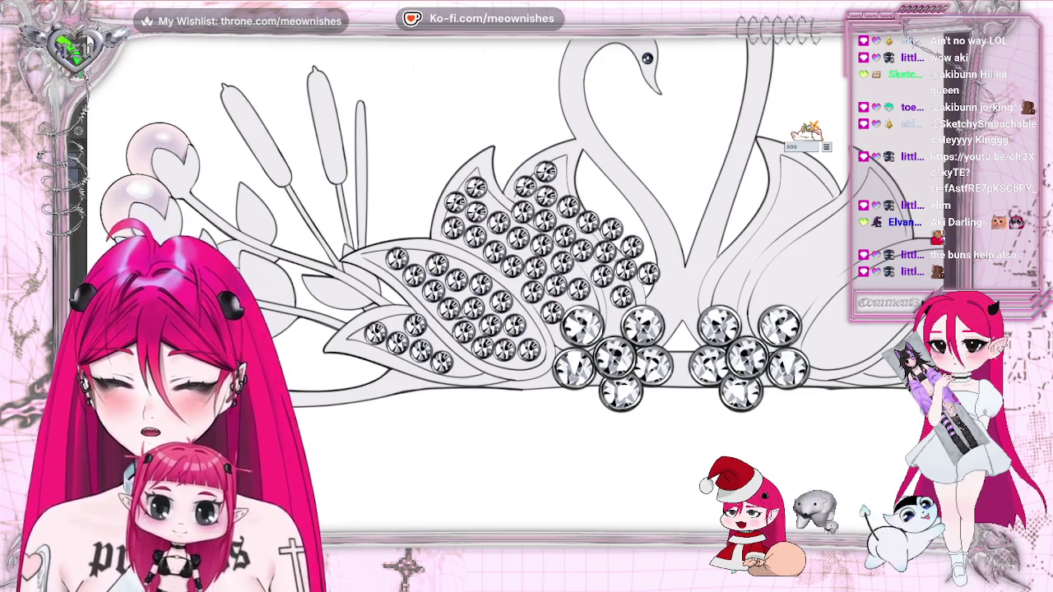
key(ctrl+t)
drag(573, 177, 580, 189)
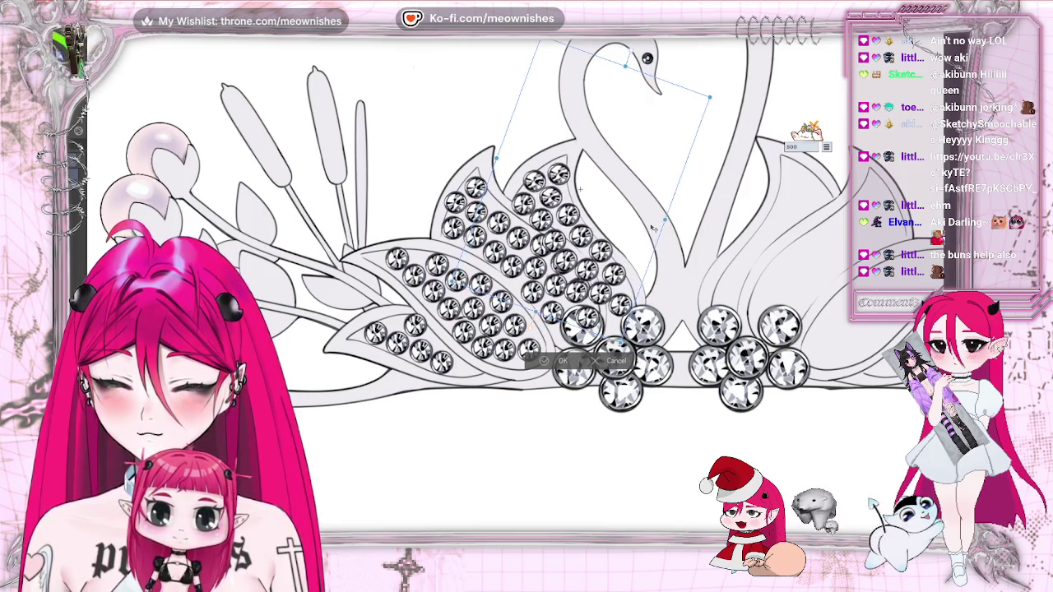
mouse_move(579, 189)
mouse_down()
mouse_move(656, 232)
mouse_move(642, 228)
mouse_move(706, 220)
mouse_up()
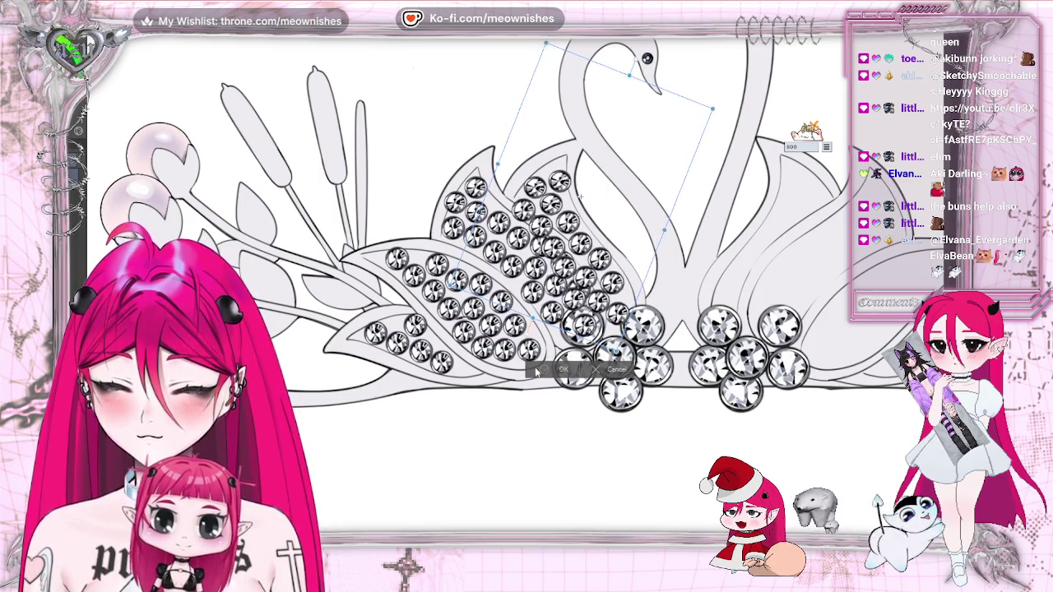
key(Return)
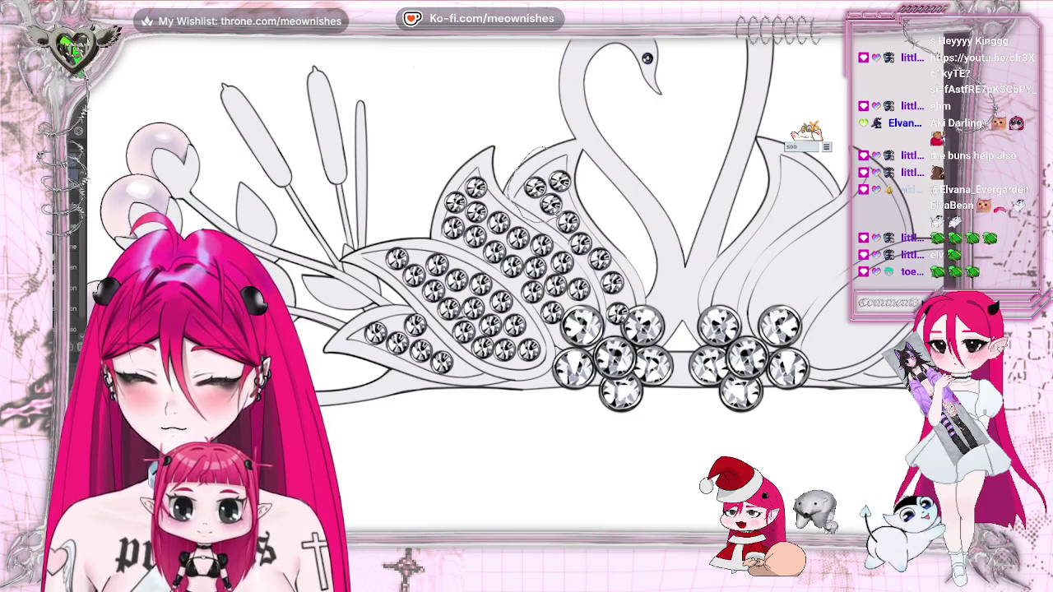
Rotate the leaf's upper gems to follow its curve, then flip the view horizontally to check.
drag(579, 194, 583, 177)
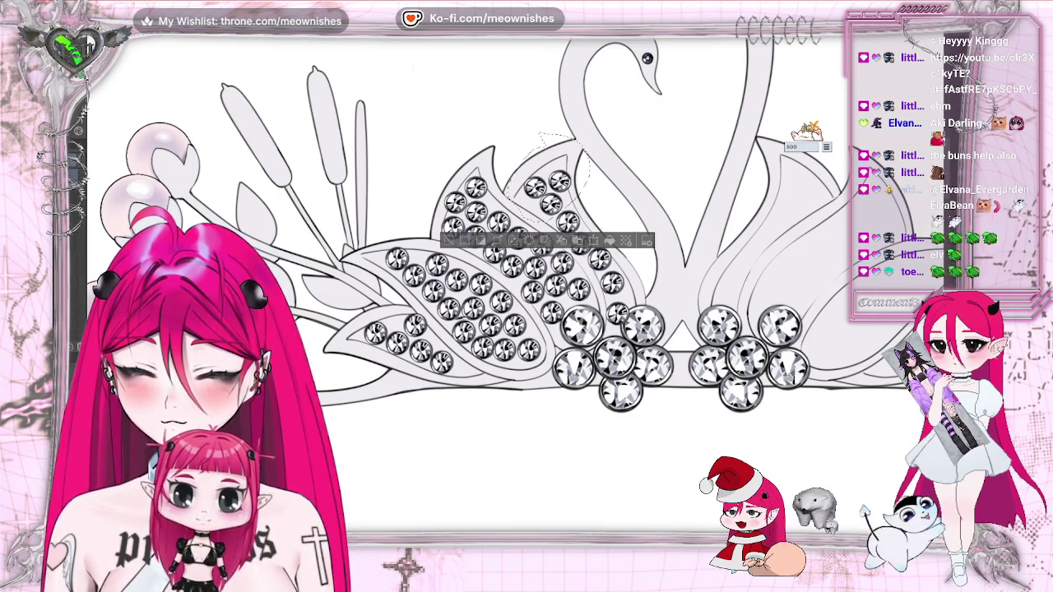
key(ctrl+t)
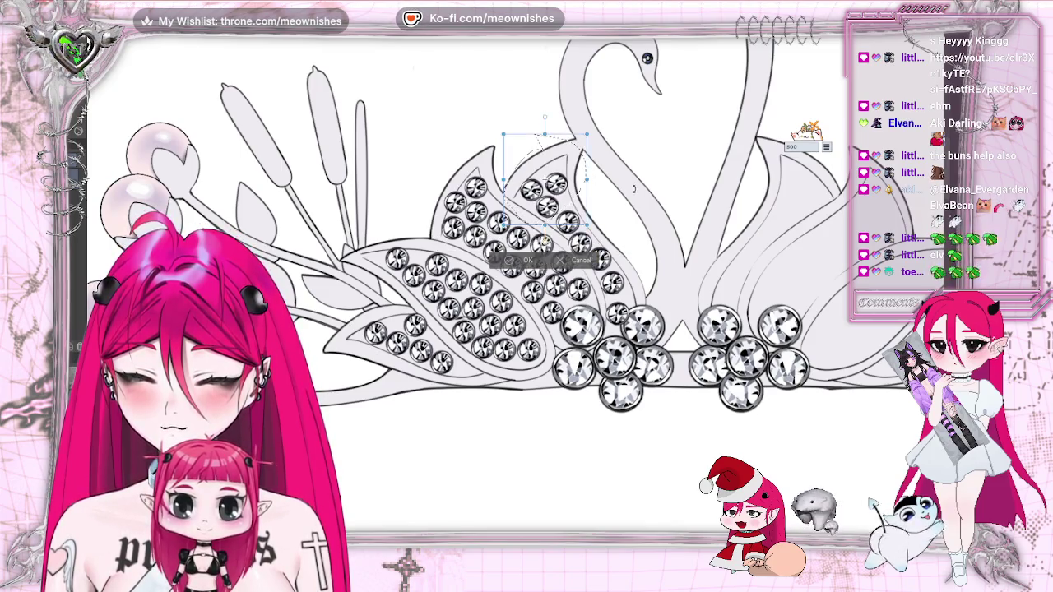
drag(628, 176, 576, 191)
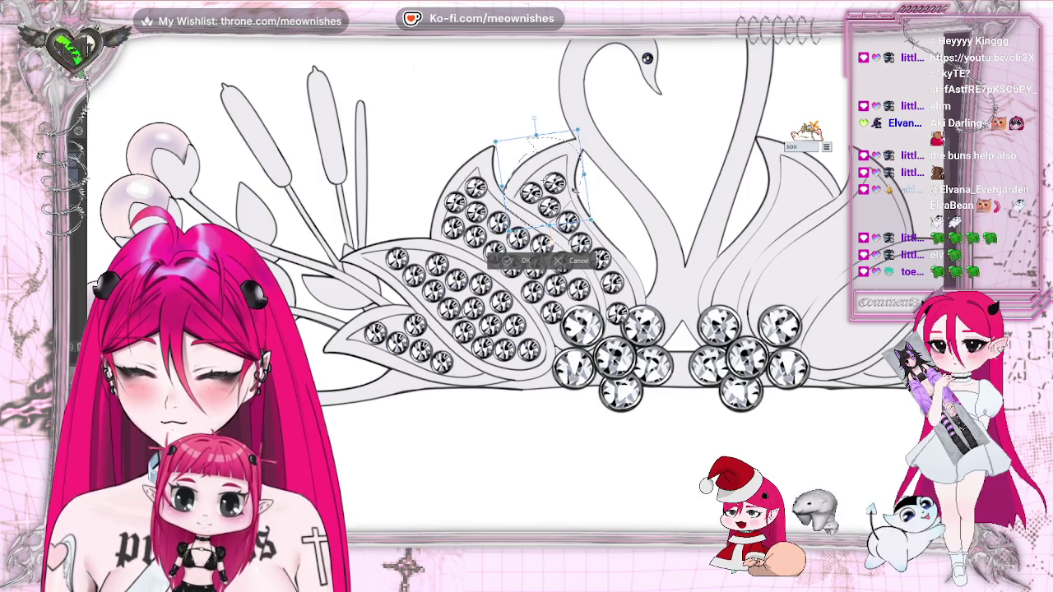
click(505, 262)
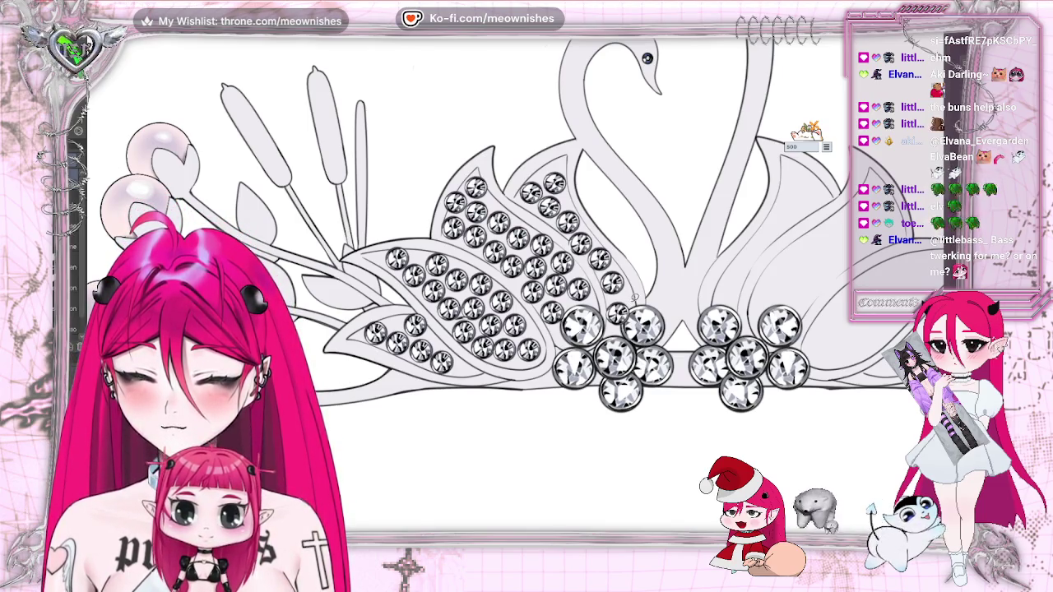
mouse_move(633, 296)
mouse_down()
mouse_move(636, 309)
mouse_move(622, 294)
mouse_up()
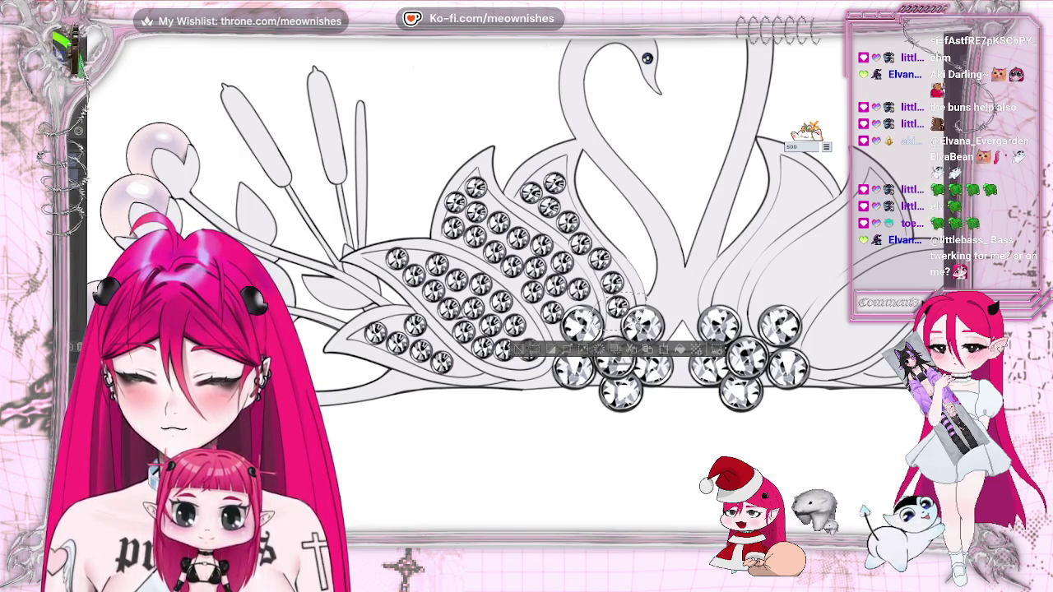
click(518, 351)
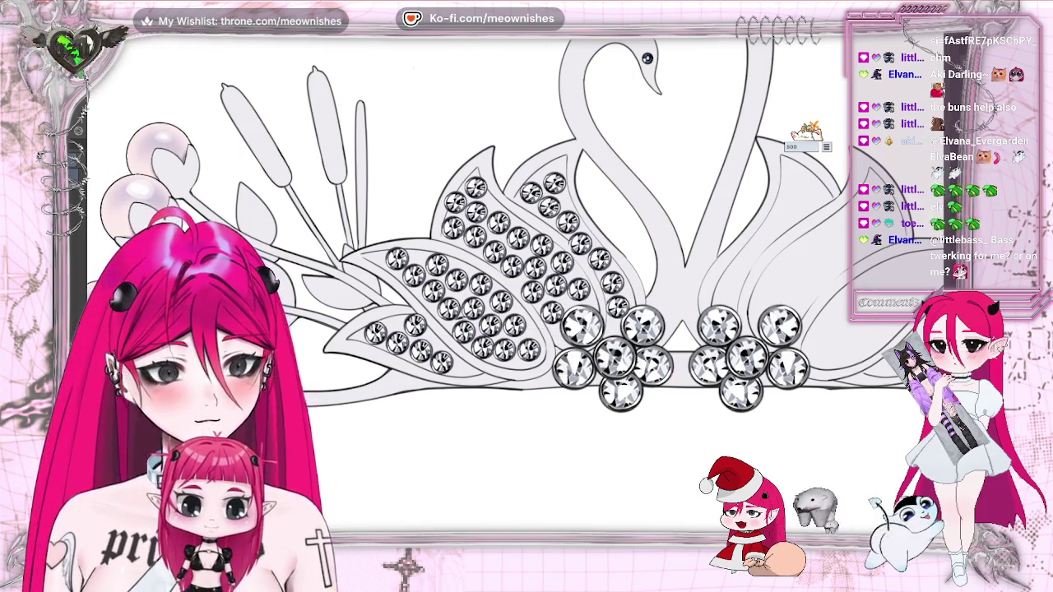
key(h)
key(h)
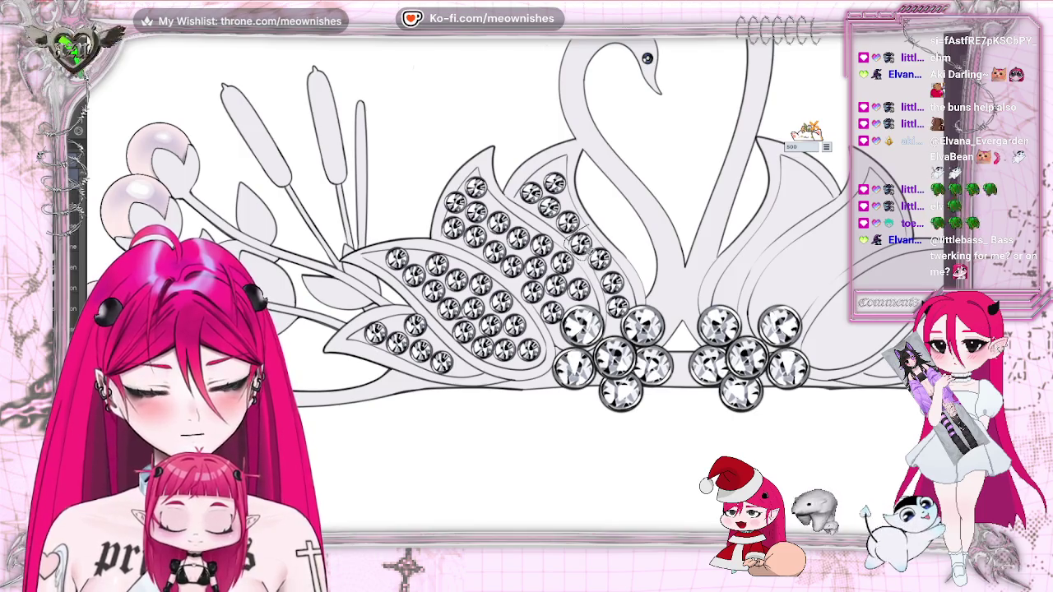
Nudge one gem up-right in the left central leaves and zoom out to the whole page.
scroll(599, 220, up, 2)
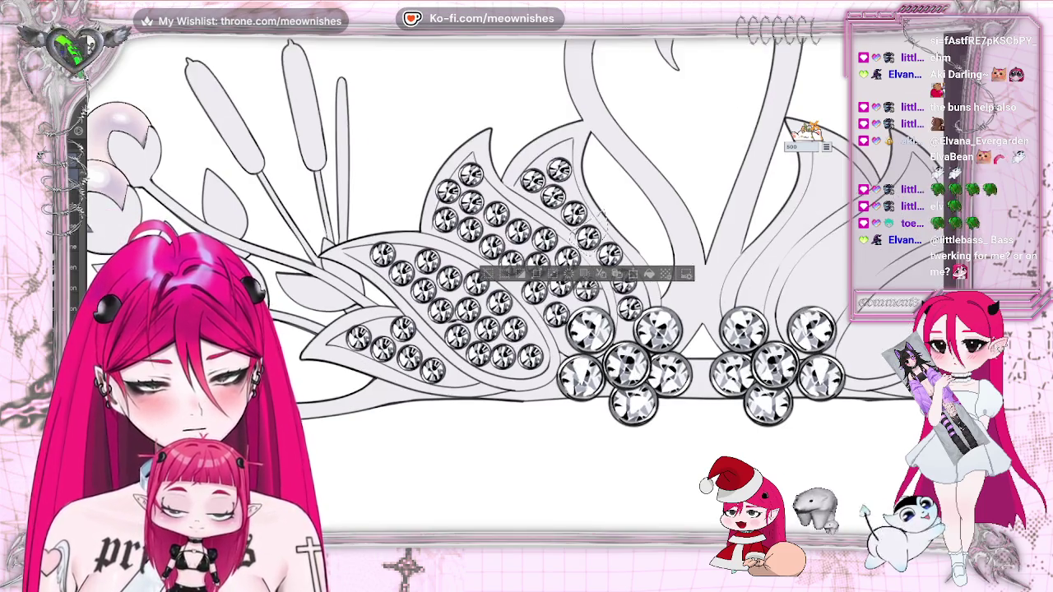
scroll(617, 201, up, 1)
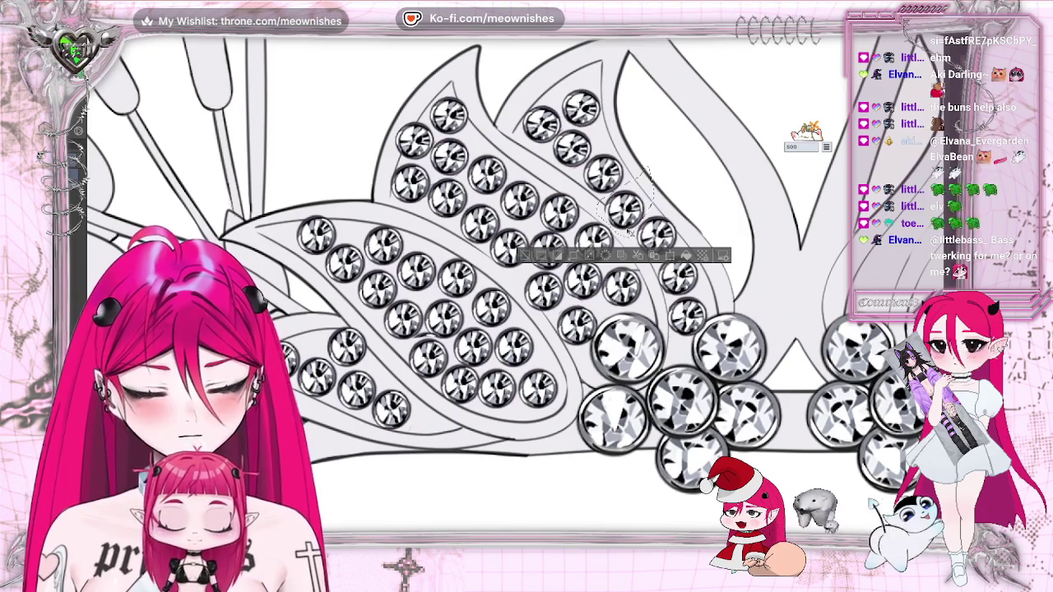
drag(627, 209, 634, 200)
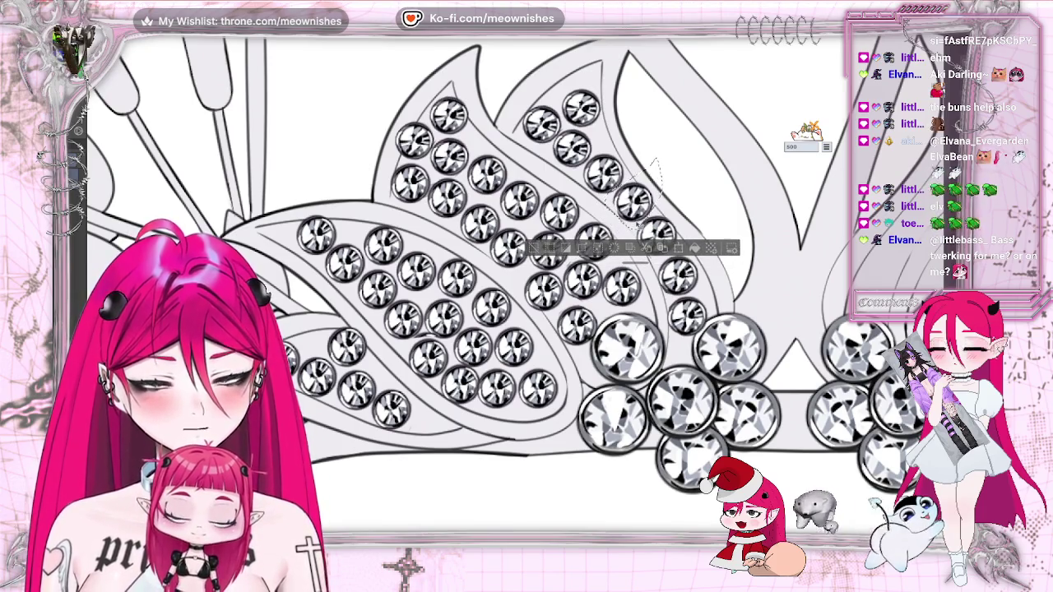
click(531, 247)
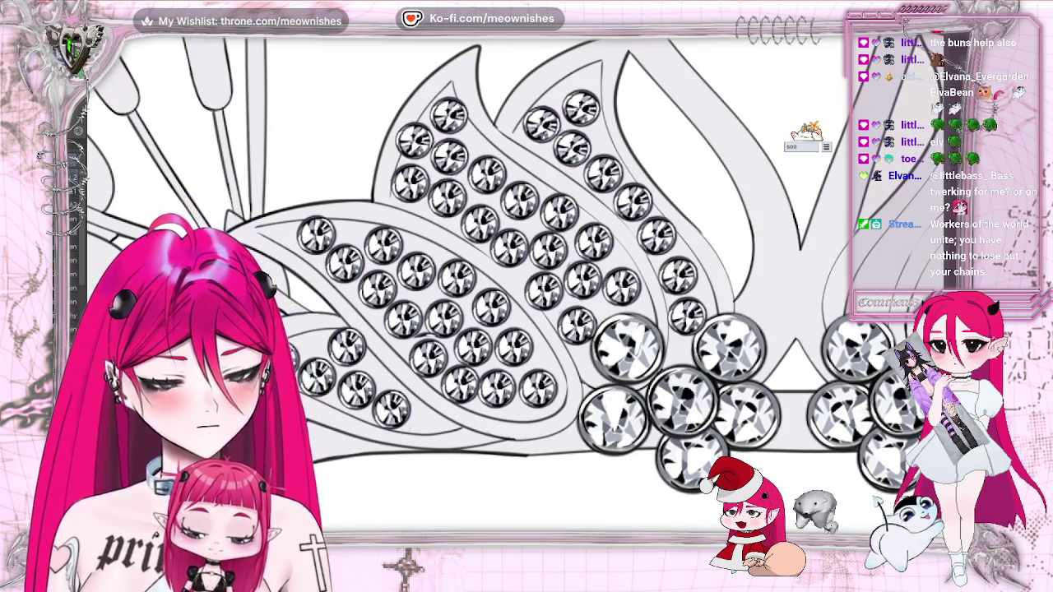
key(ctrl+0)
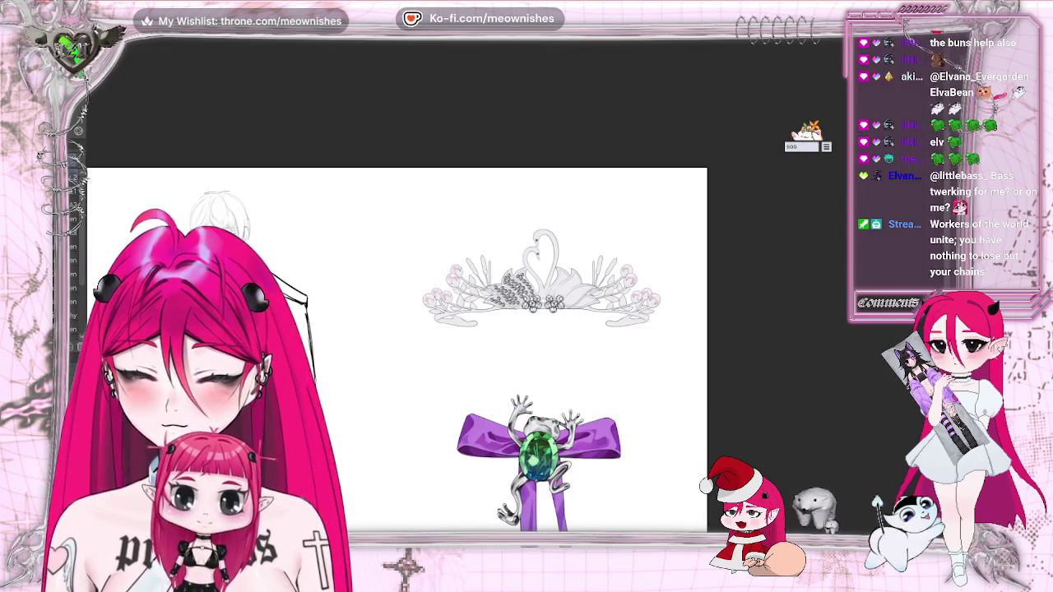
Copy the left leaves' rhinestones and move the pasted duplicate onto the right central leaves.
key(ctrl+minus)
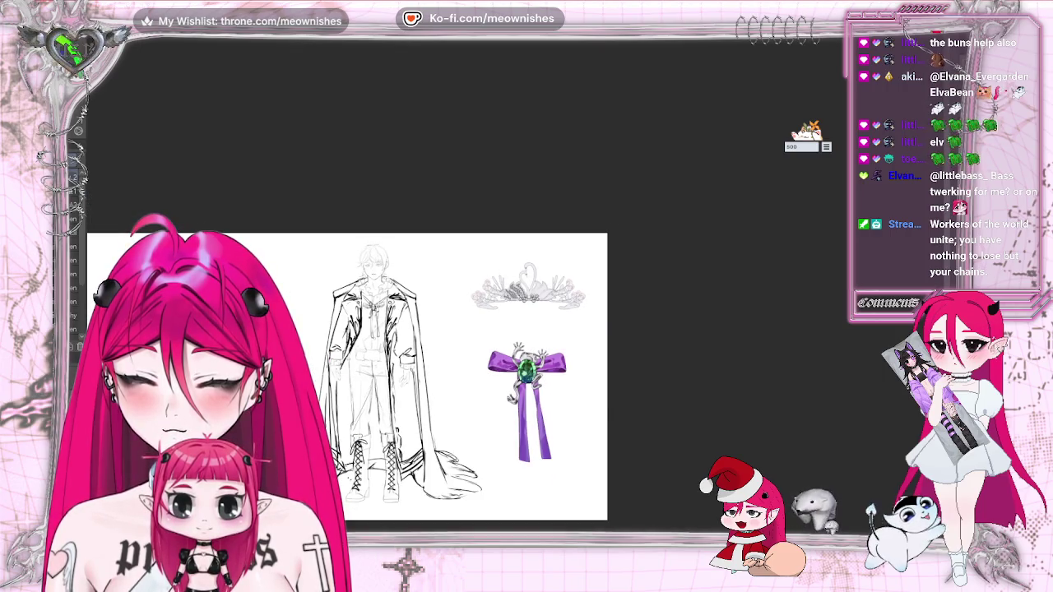
scroll(528, 288, up, 5)
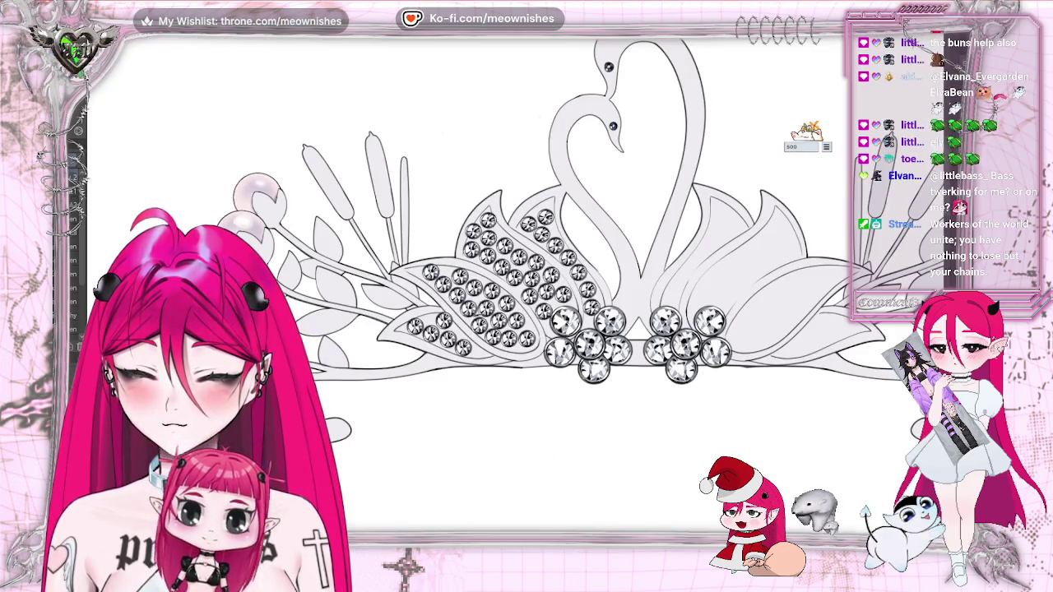
drag(625, 247, 493, 247)
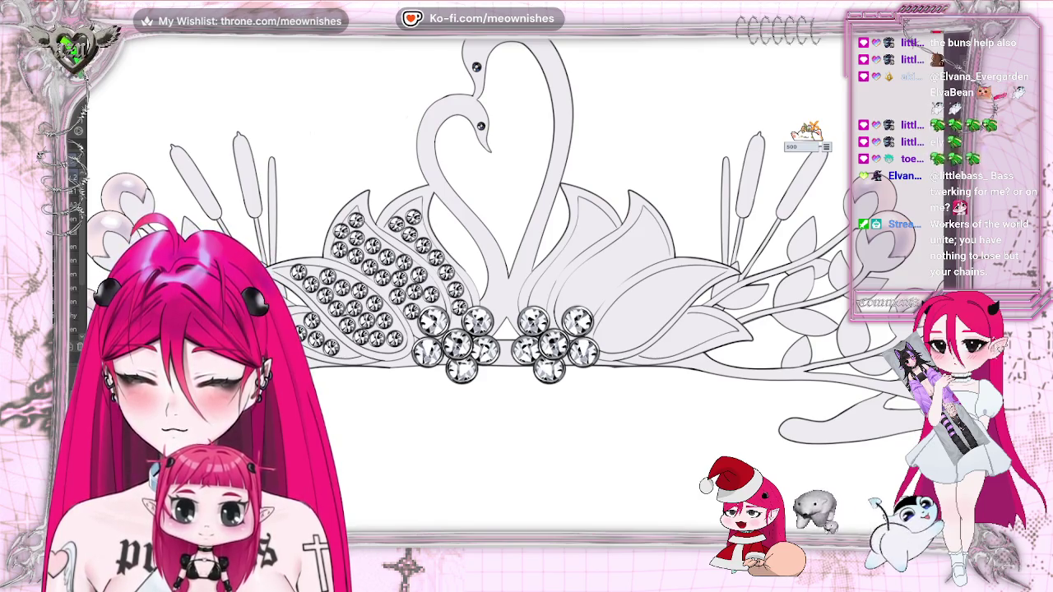
key(alt+e)
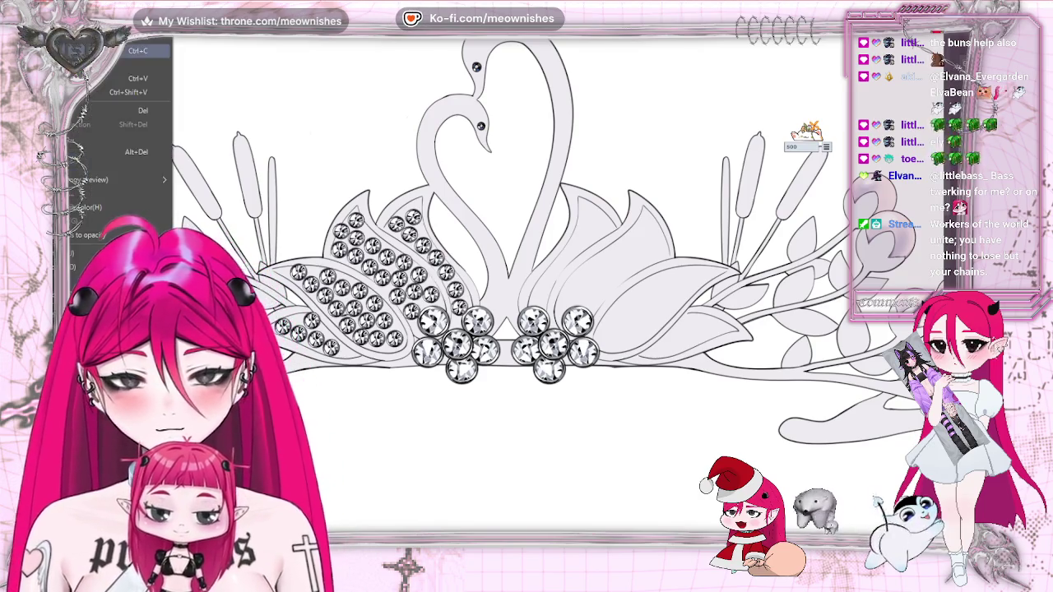
key(Escape)
key(alt+e)
key(Escape)
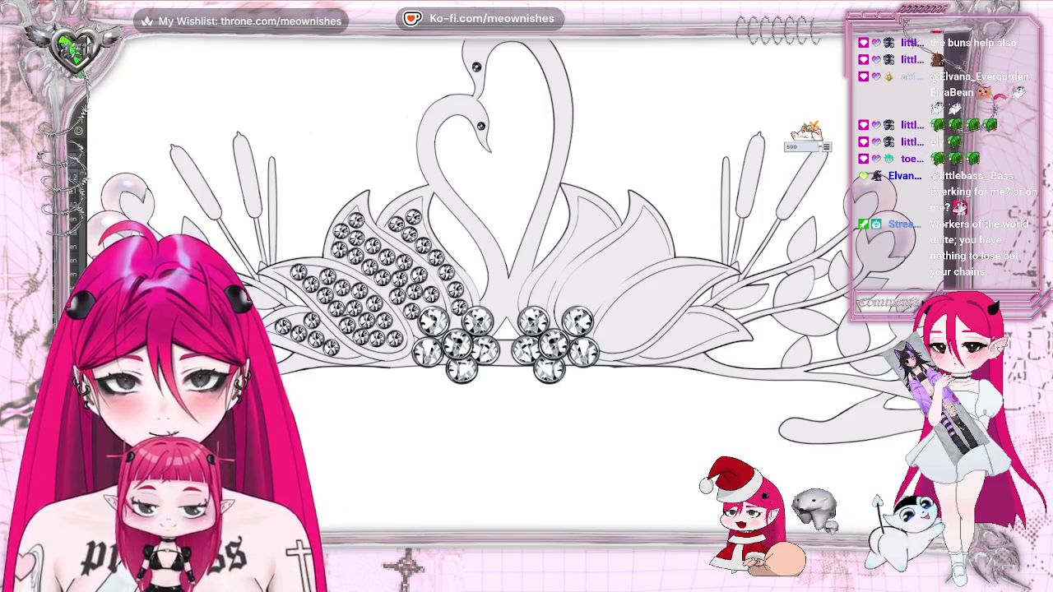
key(ctrl+t)
drag(346, 404, 318, 394)
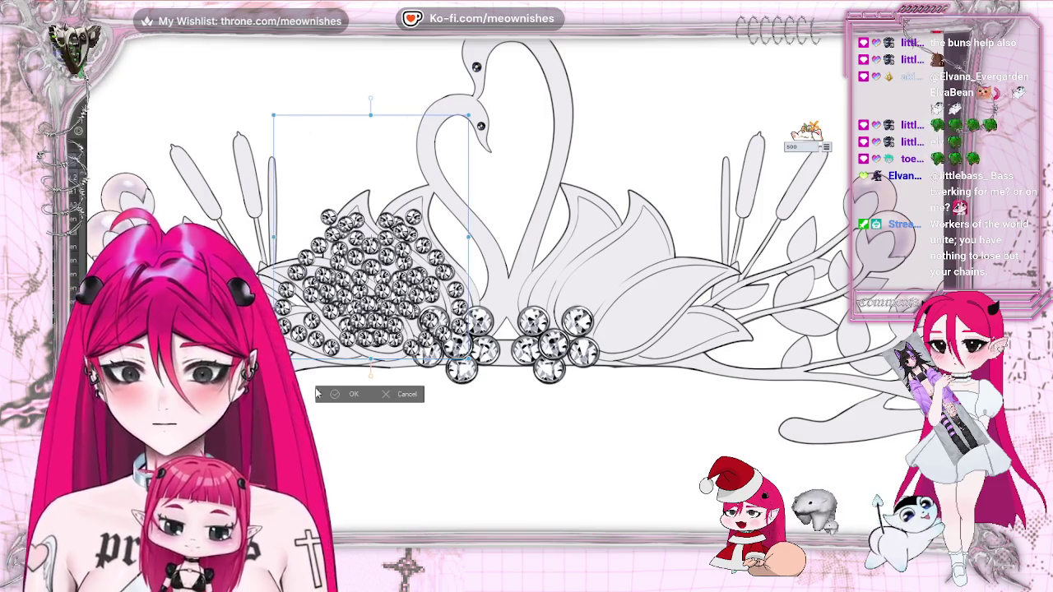
key(Return)
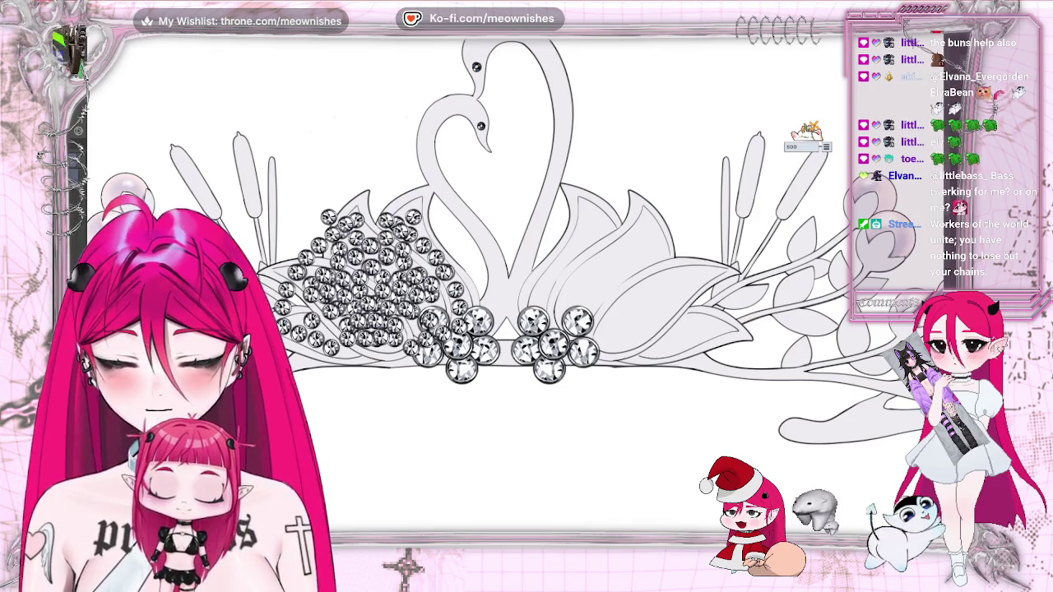
drag(370, 272, 613, 271)
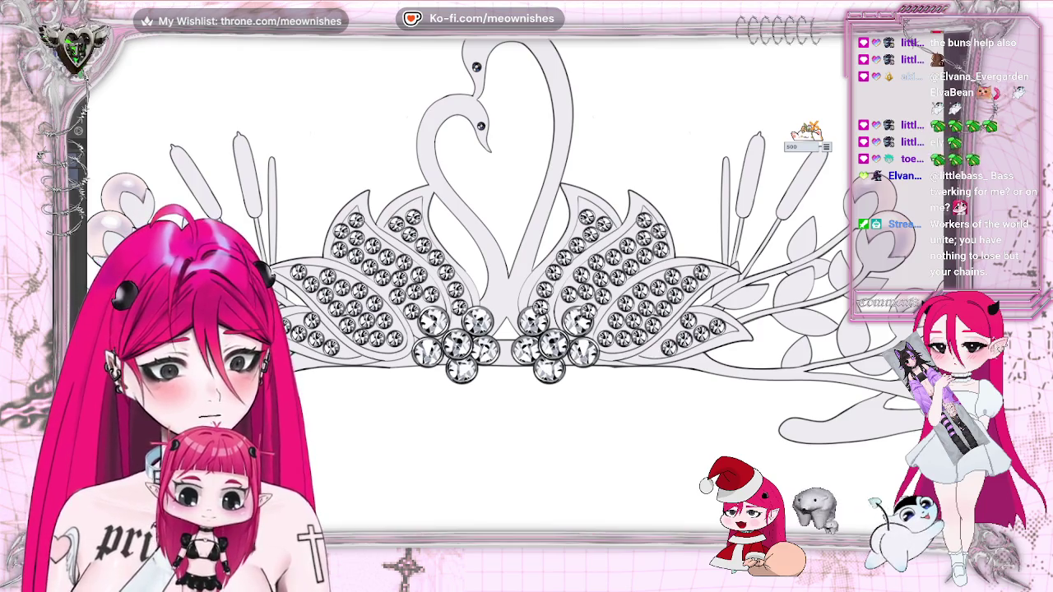
key(ctrl+minus)
key(ctrl+minus)
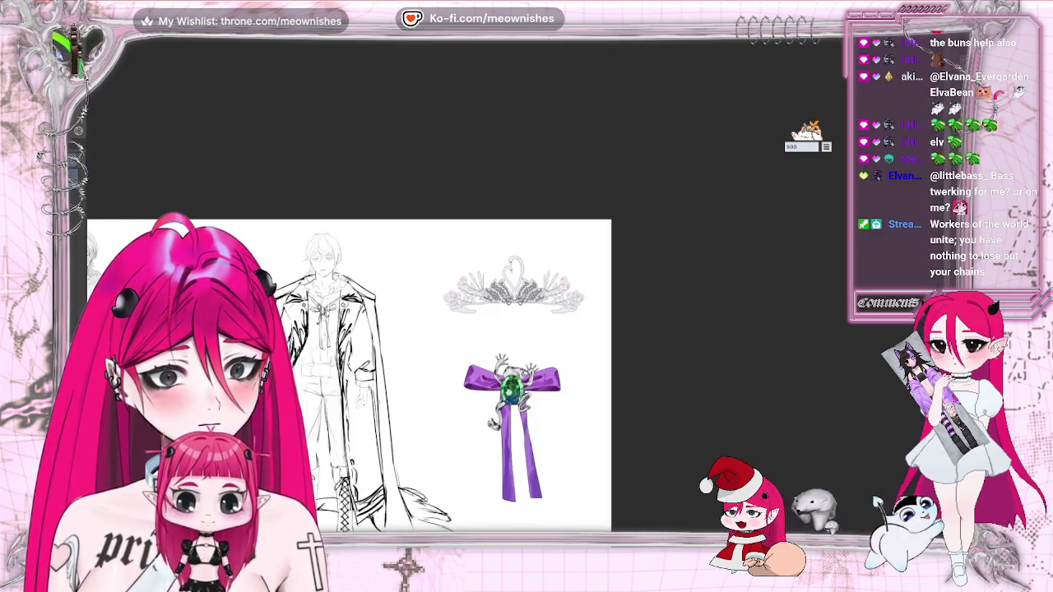
key(ctrl+minus)
key(ctrl+plus)
key(ctrl+plus)
key(ctrl+plus)
key(ctrl+plus)
key(ctrl+plus)
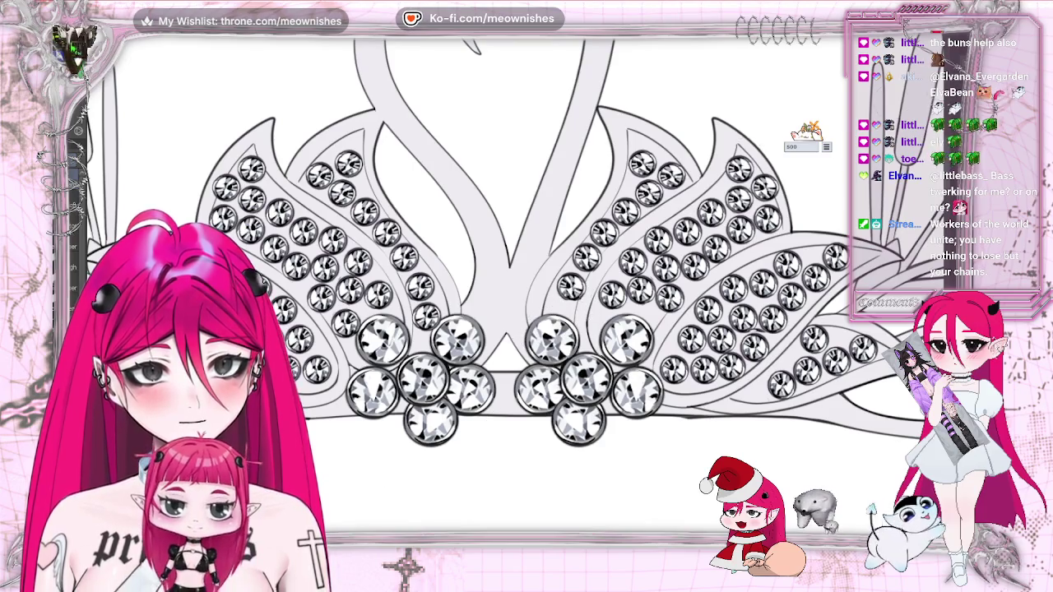
key(ctrl+0)
key(ctrl+plus)
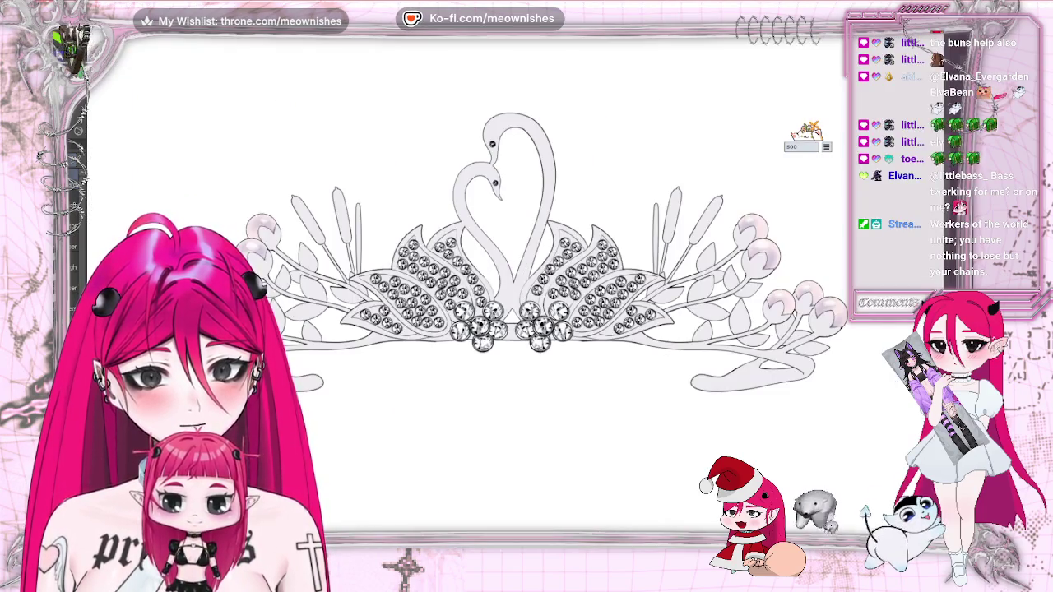
key(ctrl+plus)
key(ctrl+minus)
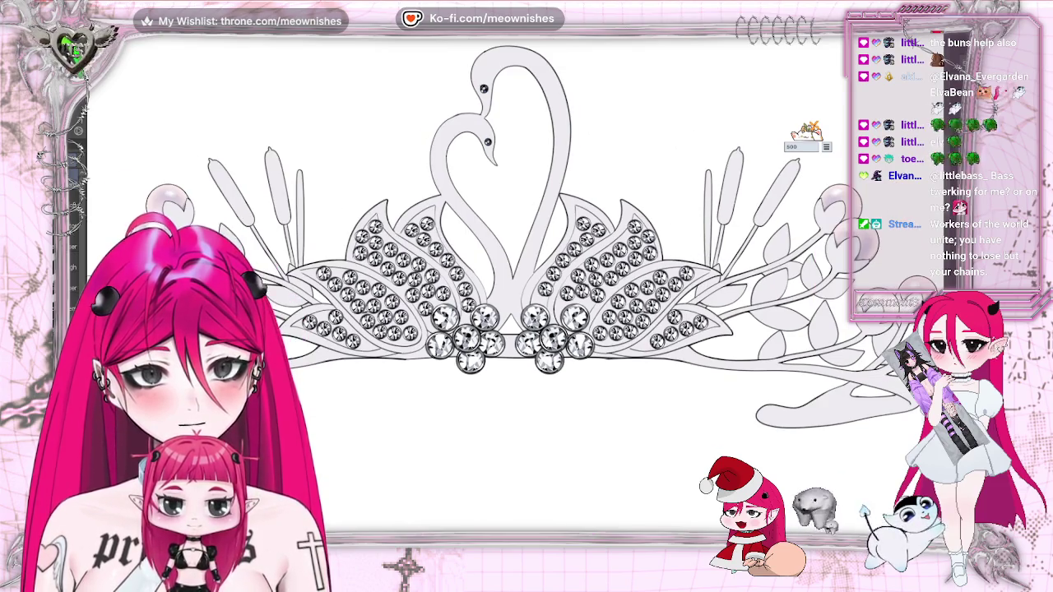
key(ctrl+plus)
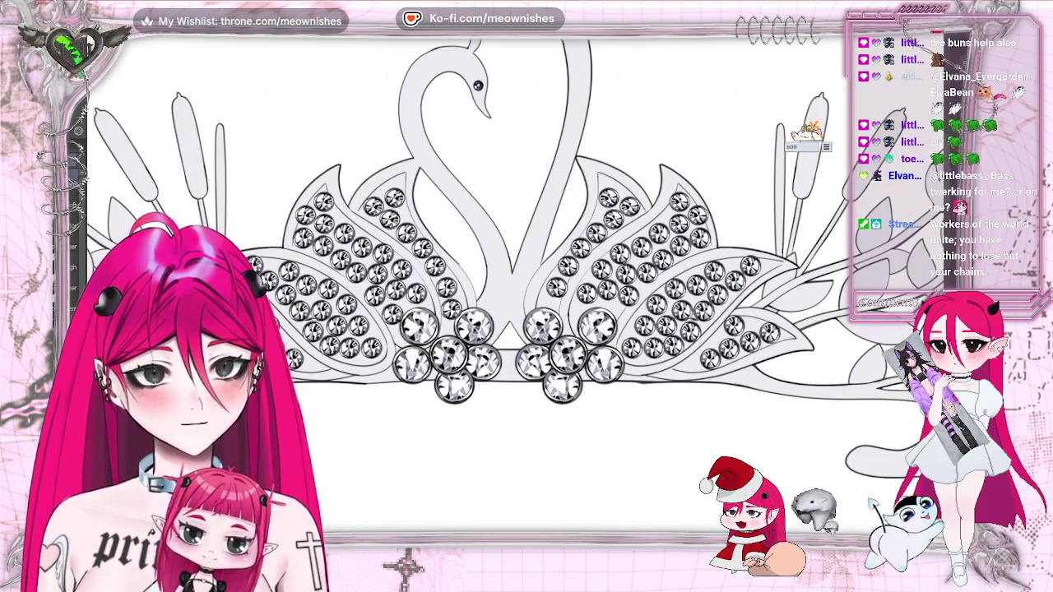
scroll(527, 246, left, 2)
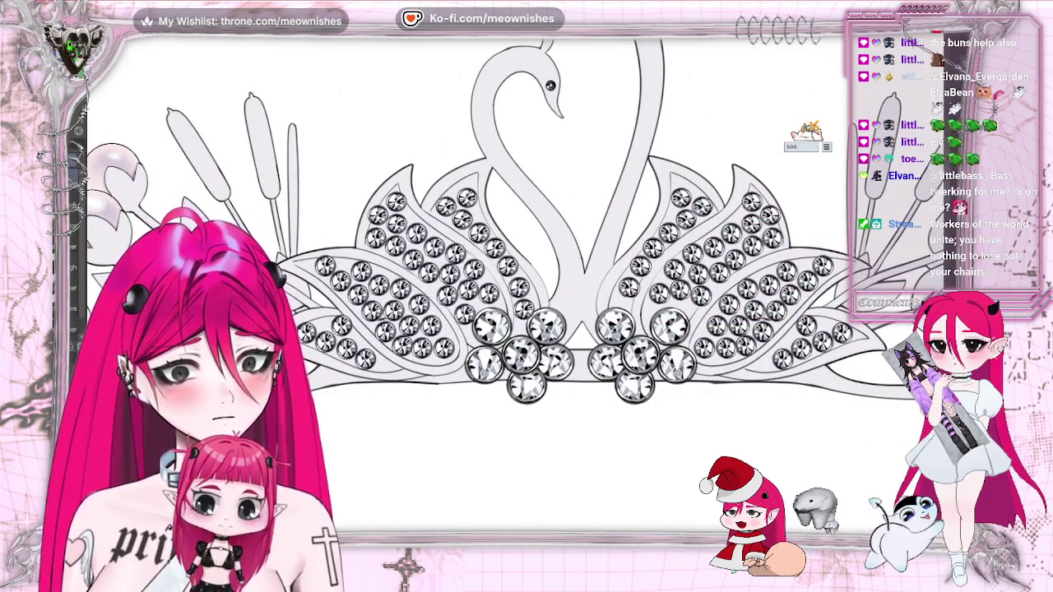
scroll(518, 295, up, 1)
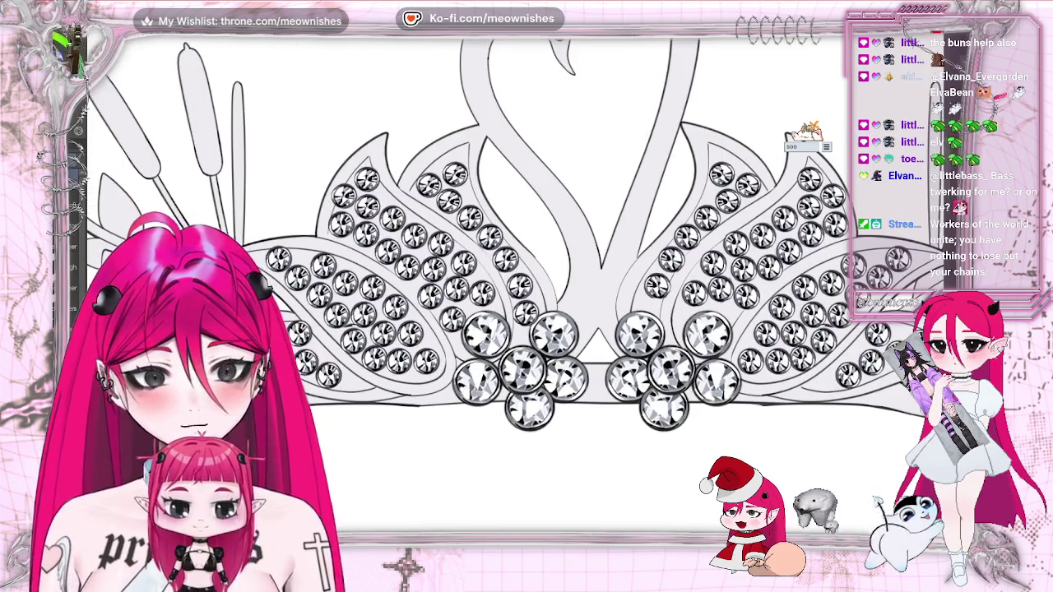
scroll(518, 294, up, 1)
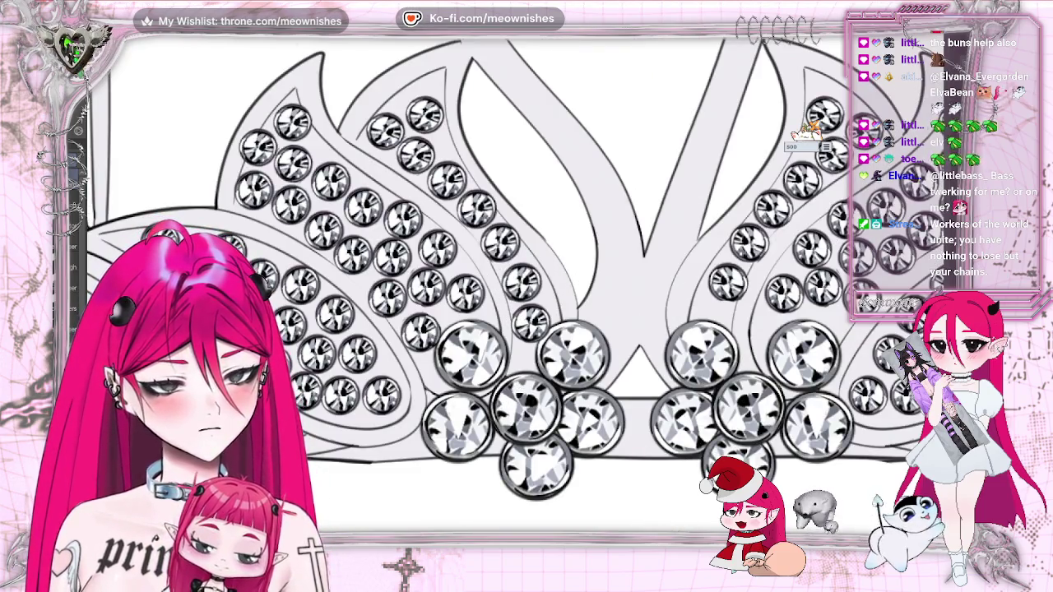
scroll(526, 297, left, 2)
scroll(527, 296, left, 1)
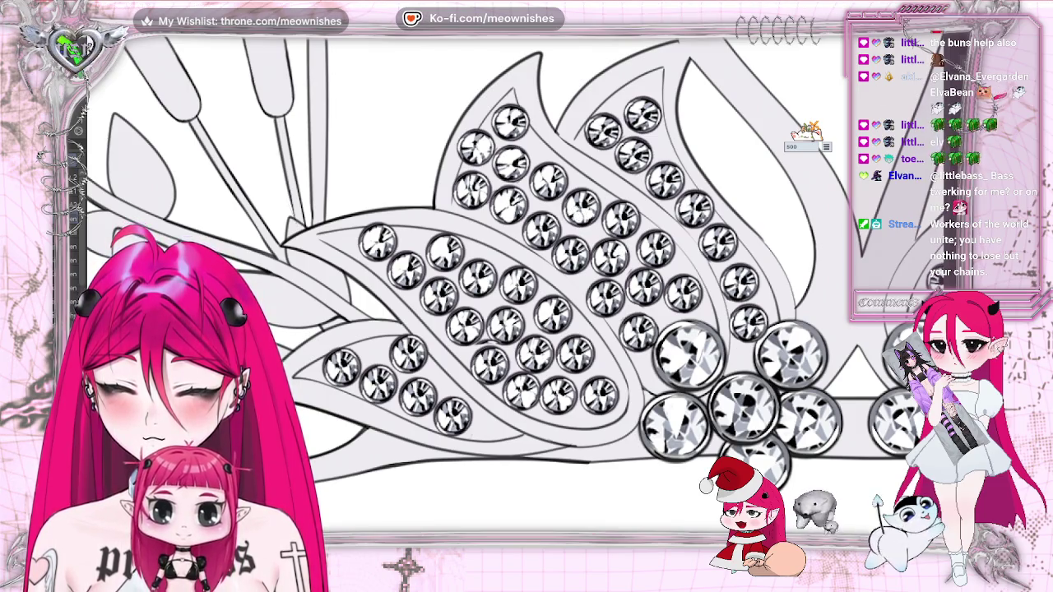
scroll(543, 280, down, 2)
scroll(543, 280, down, 3)
scroll(543, 279, down, 2)
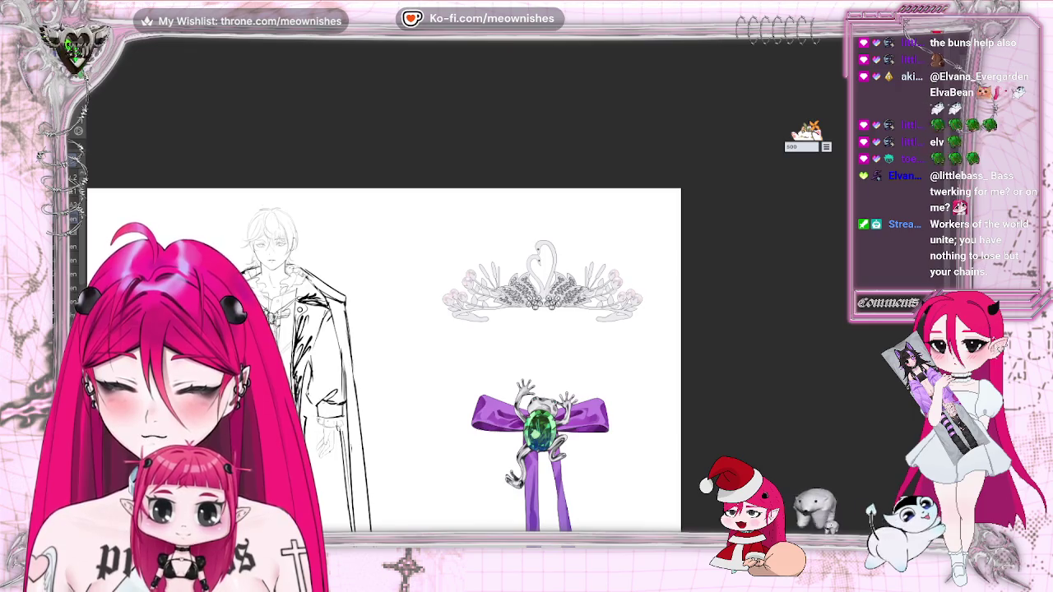
scroll(543, 280, up, 3)
scroll(543, 279, up, 3)
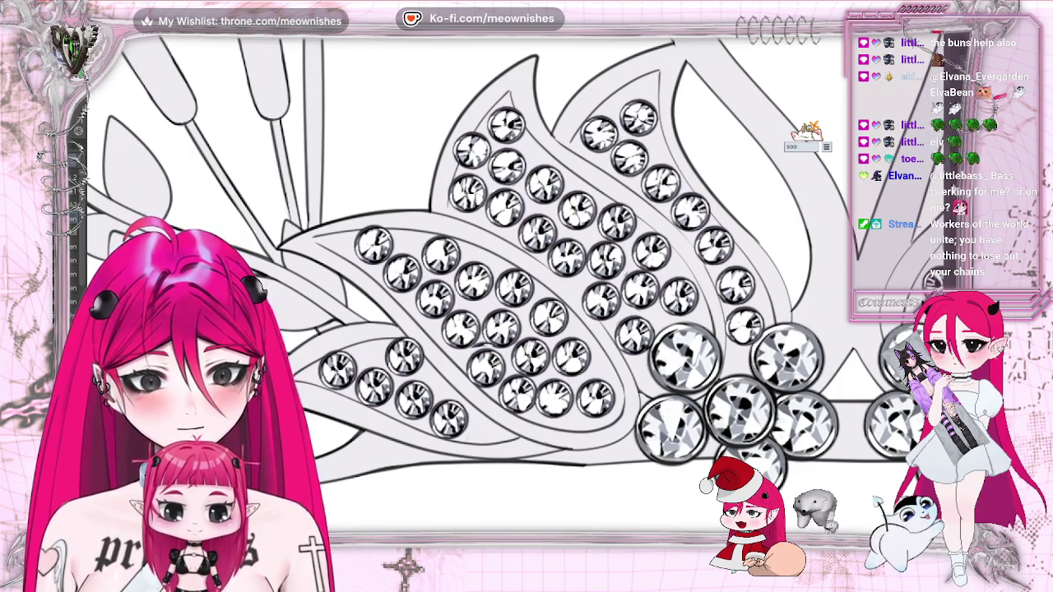
scroll(517, 222, down, 5)
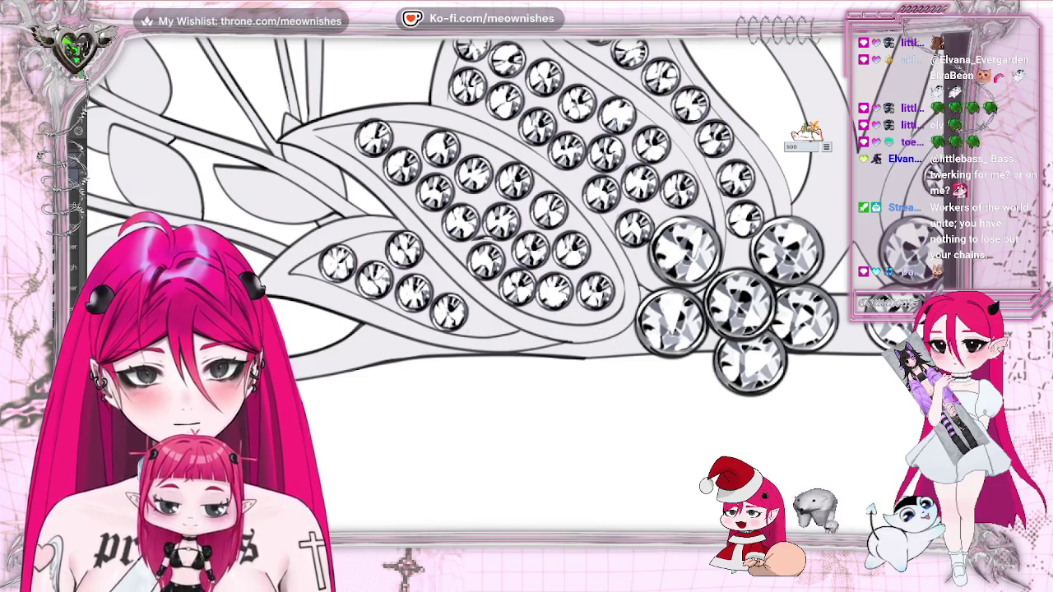
scroll(526, 288, down, 2)
scroll(526, 288, down, 2)
scroll(527, 288, down, 2)
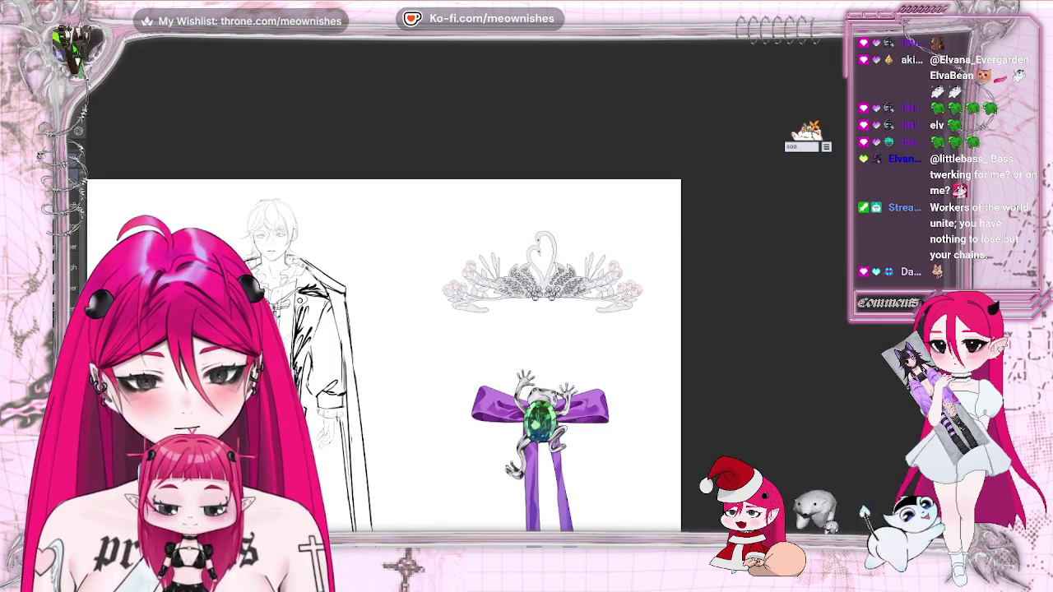
scroll(514, 296, up, 2)
scroll(514, 296, up, 2)
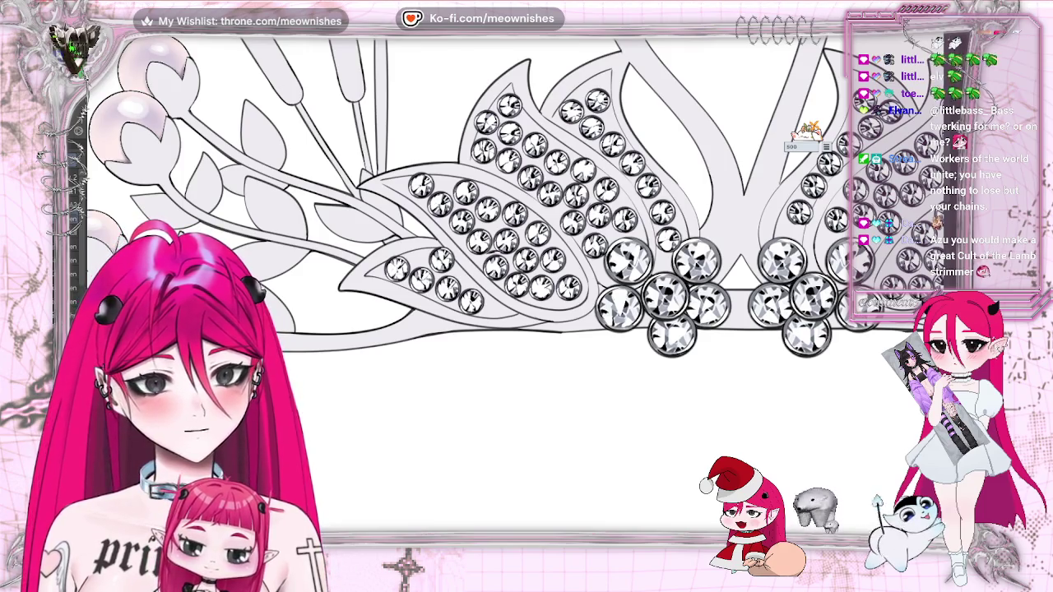
scroll(515, 198, right, 5)
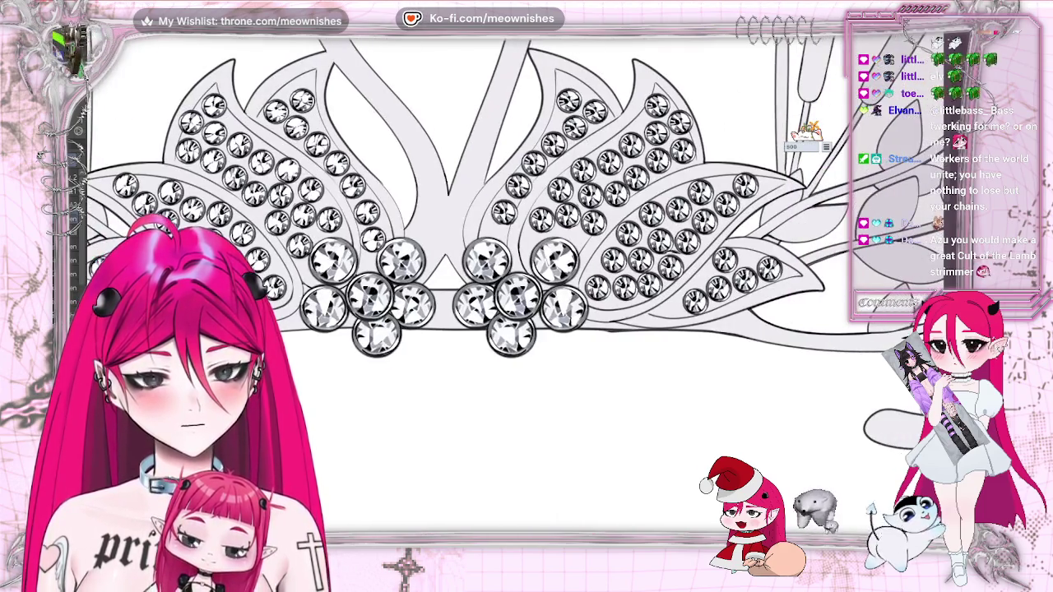
key(ctrl+plus)
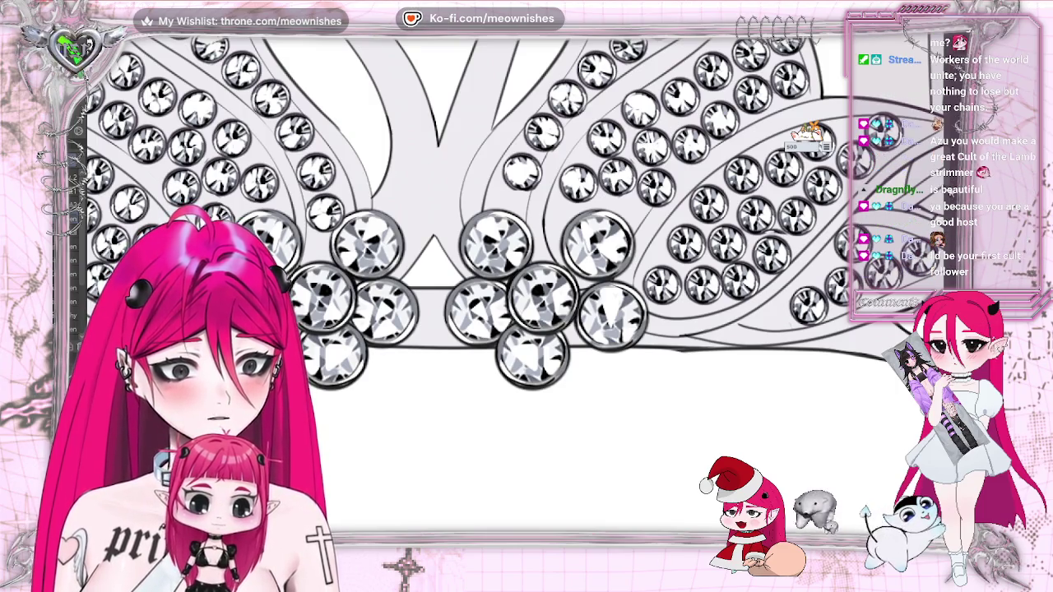
scroll(807, 136, up, 3)
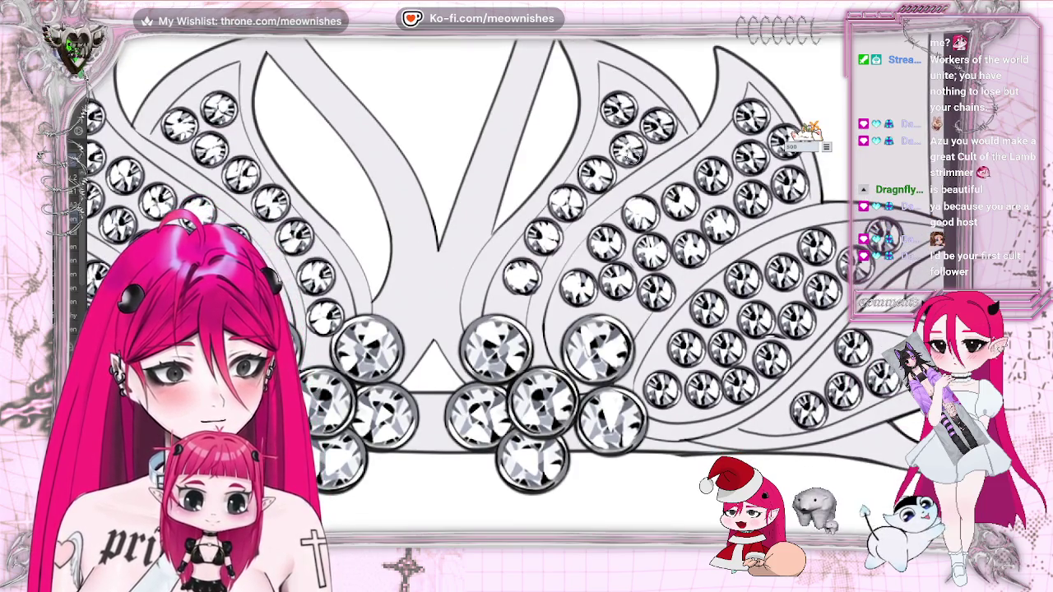